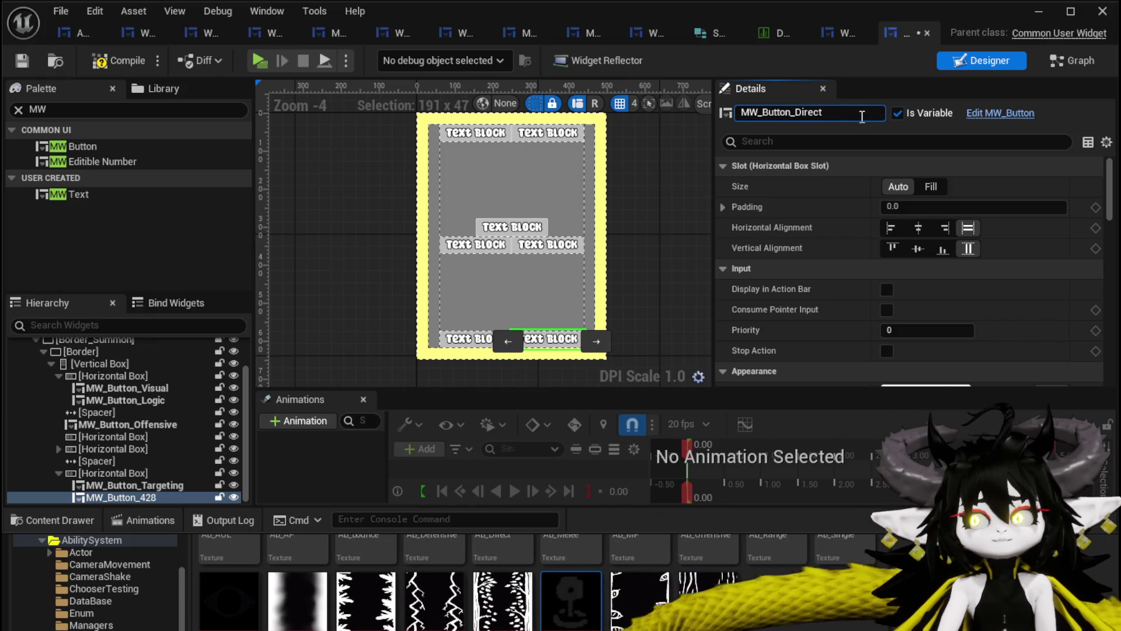
text(/Status)
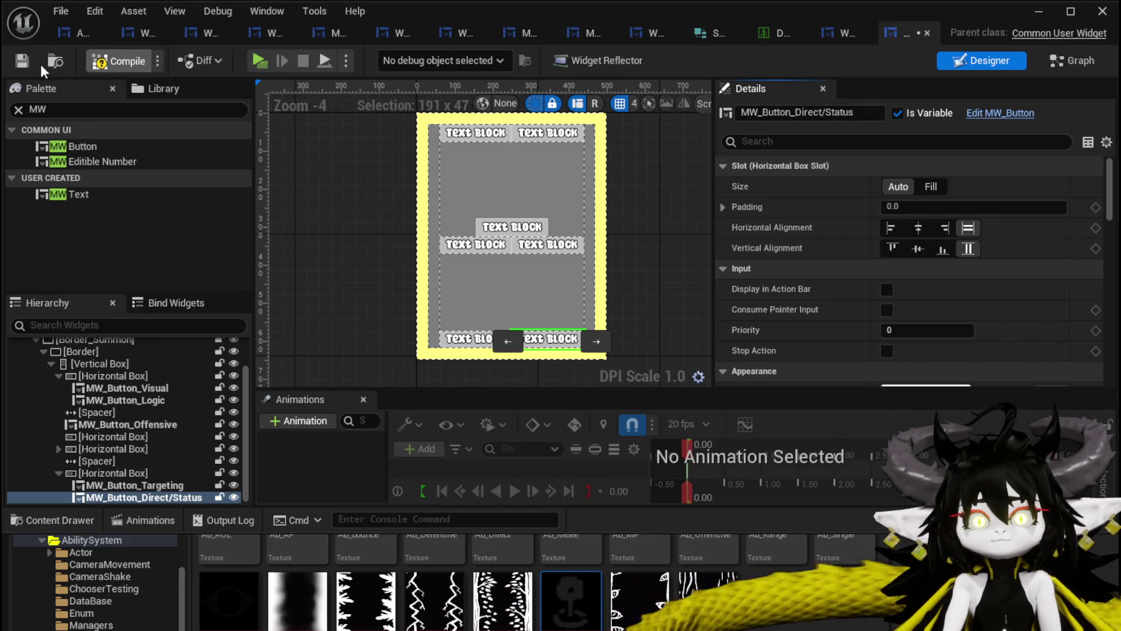
Compile the widget blueprint after naming the button MW_Button_Direct/Status.
click(21, 67)
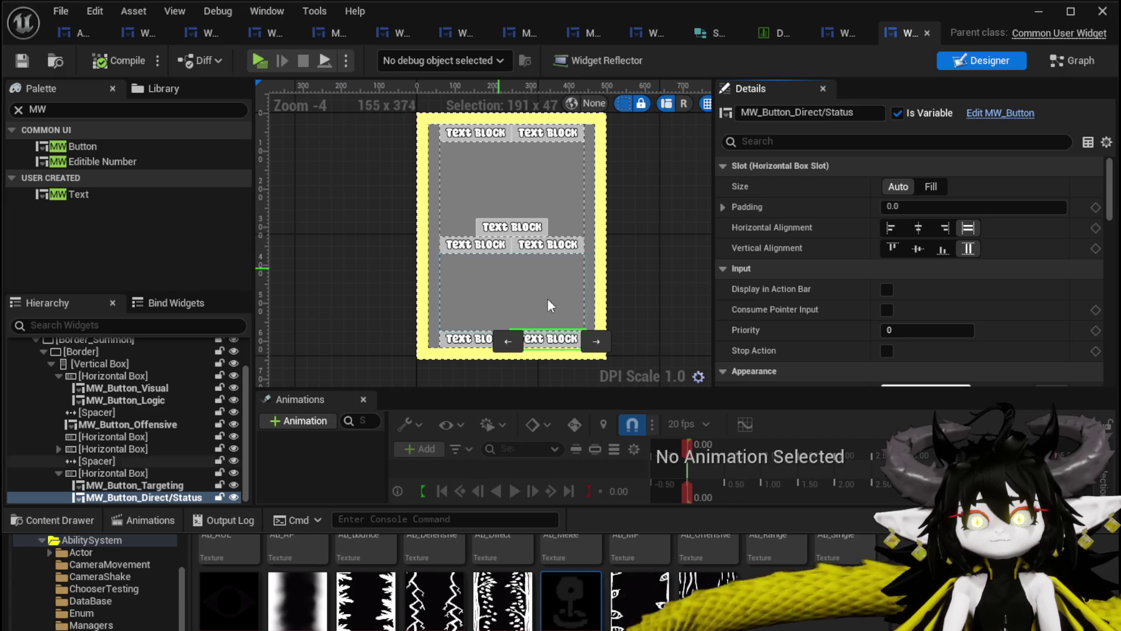
scroll(817, 307, down, 3)
scroll(817, 308, down, 3)
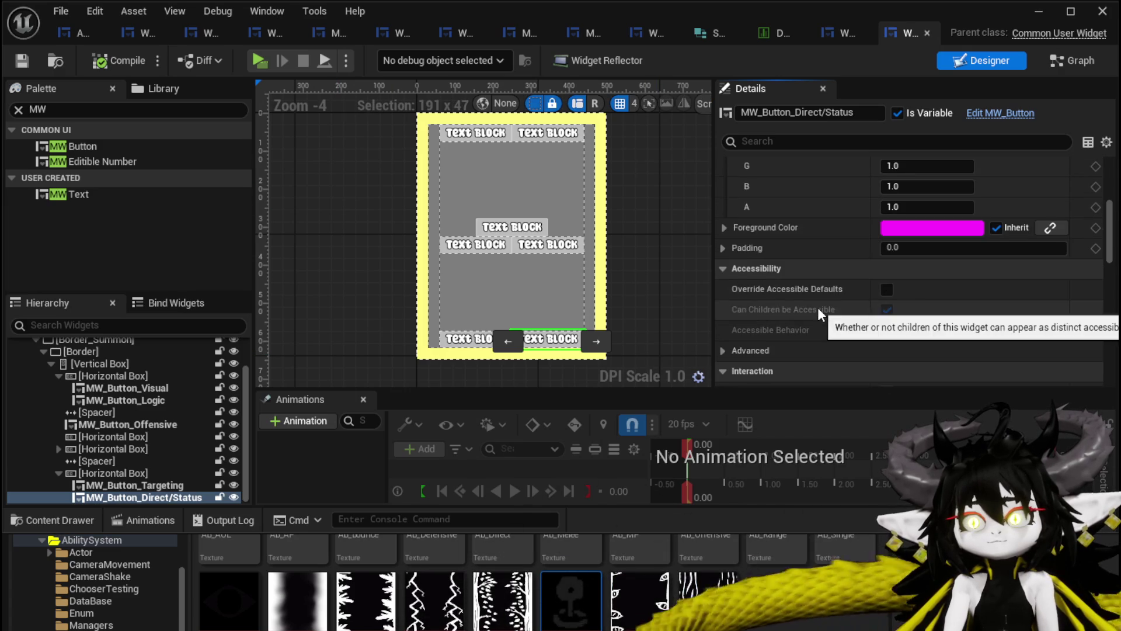
scroll(935, 230, down, 3)
scroll(934, 230, up, 3)
scroll(934, 231, up, 3)
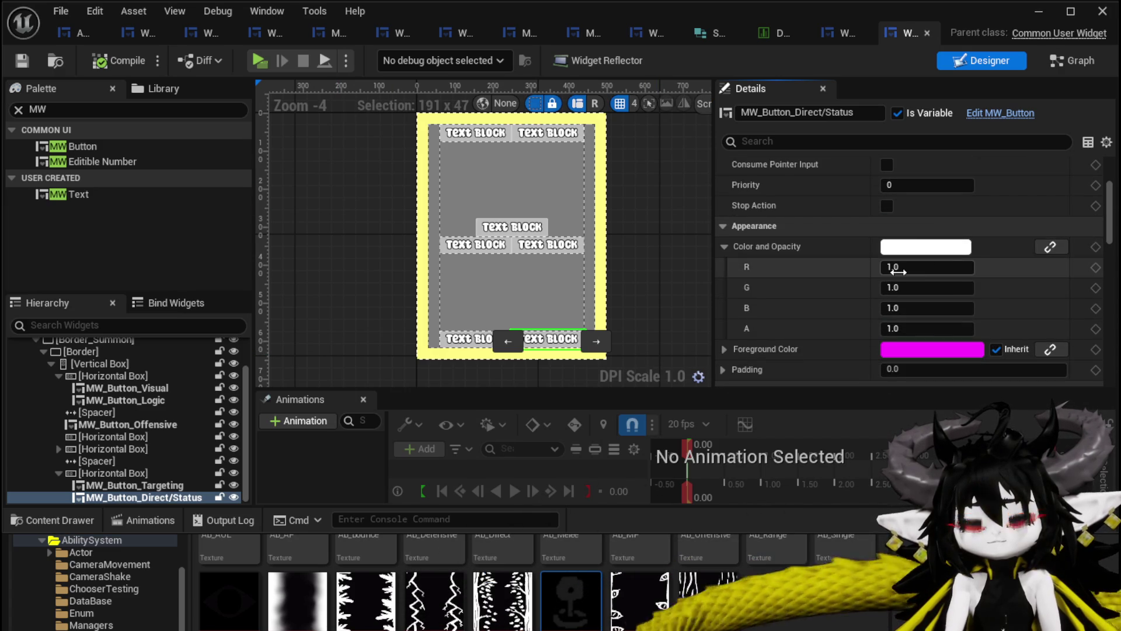
scroll(965, 259, up, 3)
scroll(966, 260, down, 5)
scroll(964, 259, down, 3)
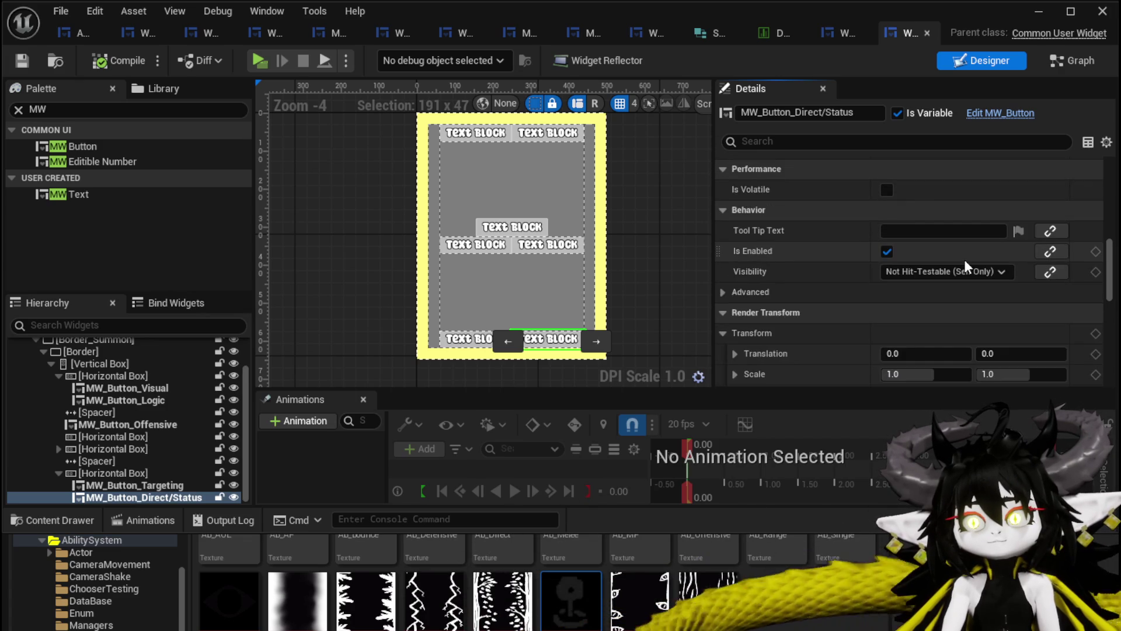
scroll(965, 259, down, 3)
scroll(964, 259, down, 3)
scroll(963, 258, down, 3)
scroll(957, 262, down, 3)
scroll(956, 261, down, 3)
scroll(933, 256, up, 2)
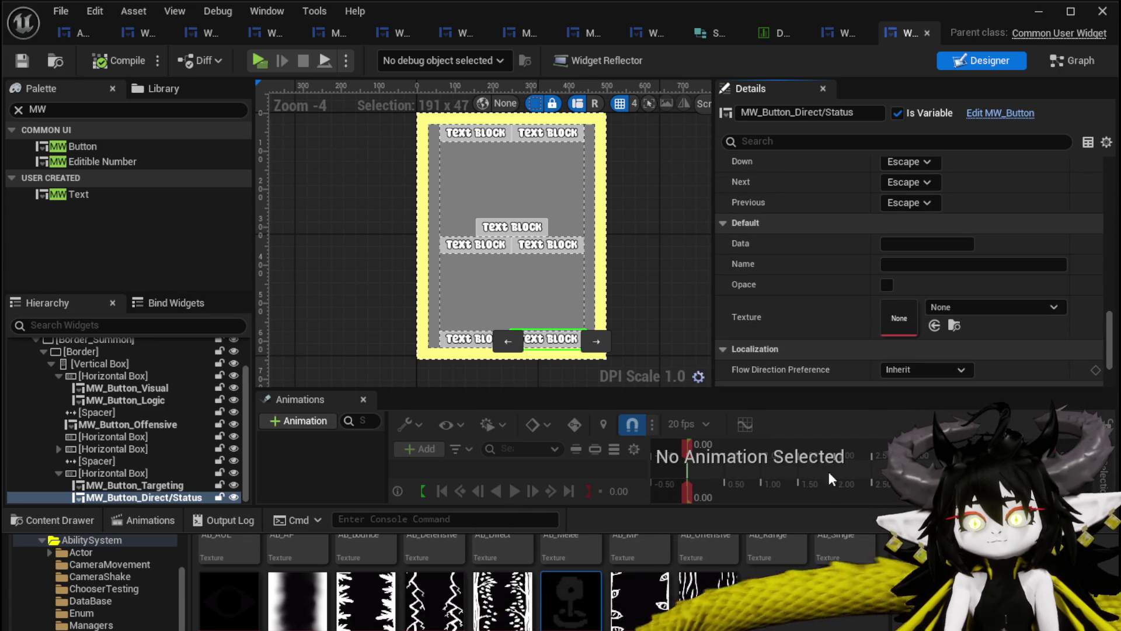
Assign AB_Direct to the Direct/Status button and AB_Single to Targeting, with Offensive getting AB_Direct for now.
drag(808, 507, 808, 466)
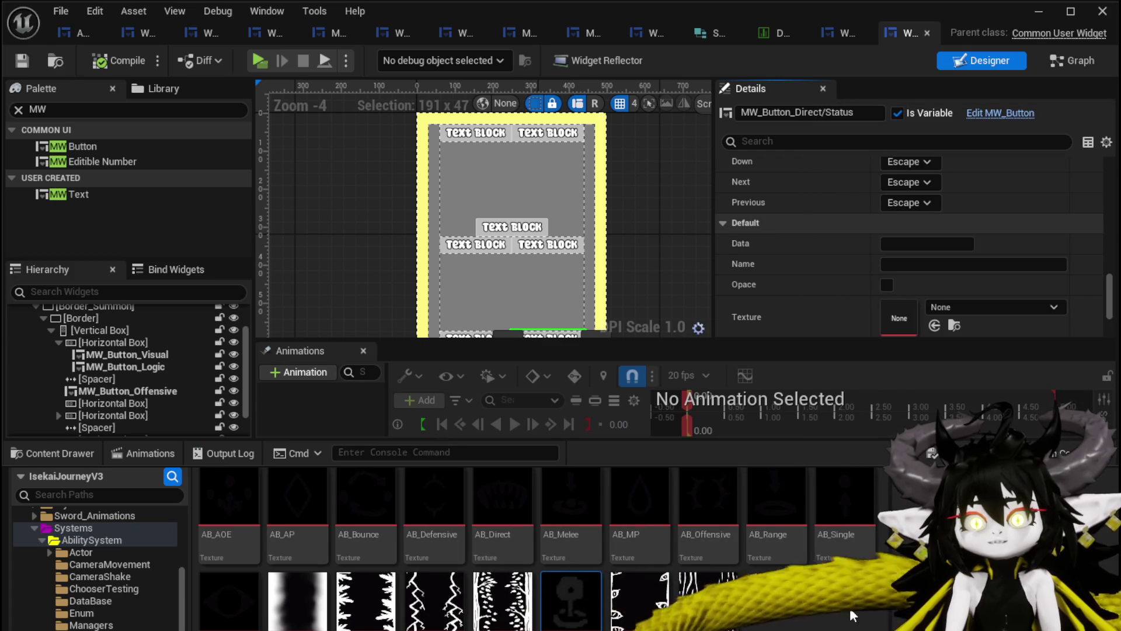
drag(485, 509, 900, 316)
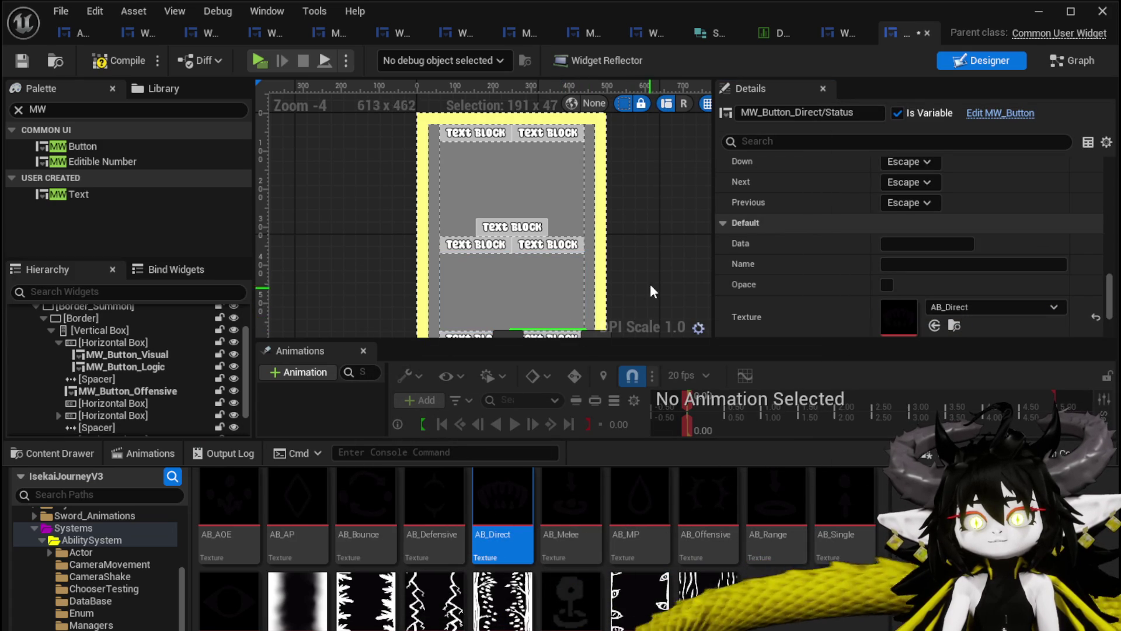
click(442, 301)
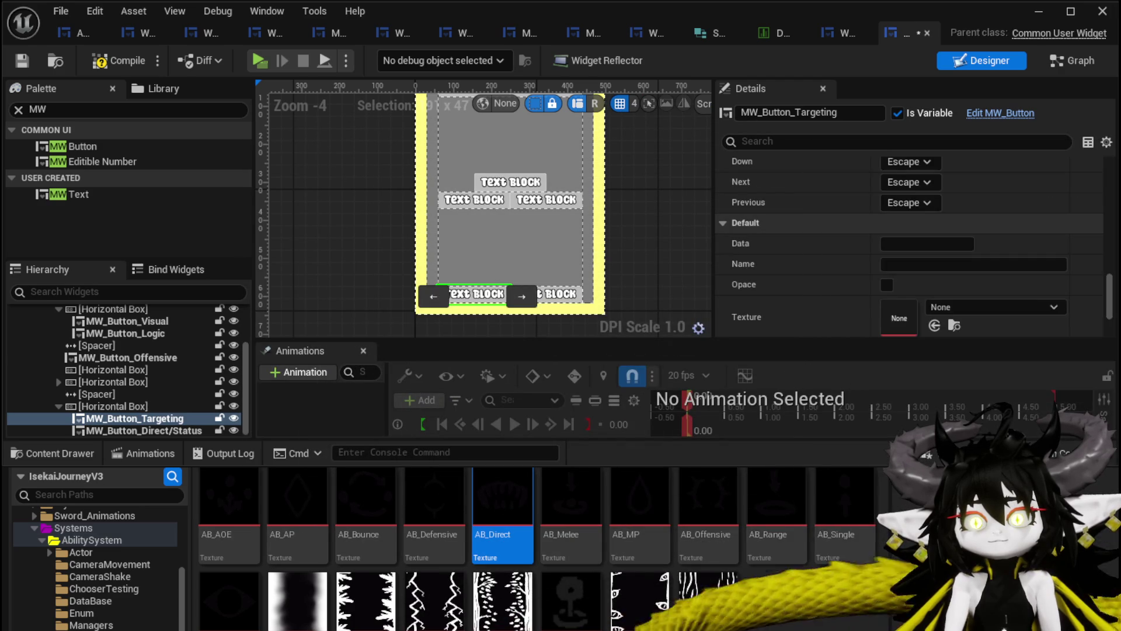
drag(843, 525, 902, 315)
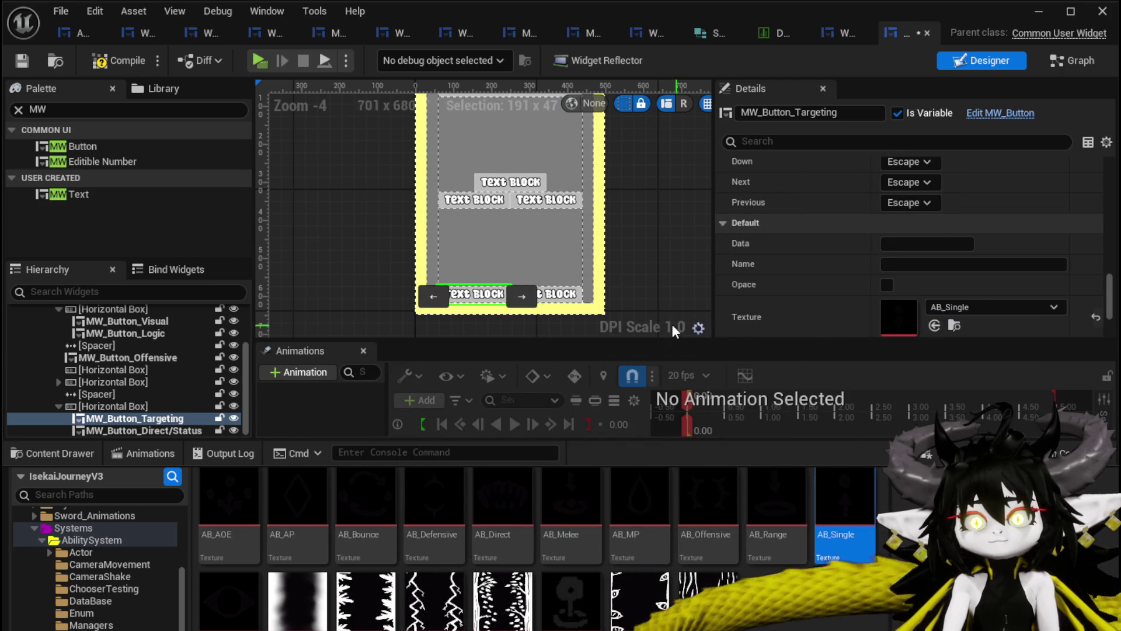
click(480, 183)
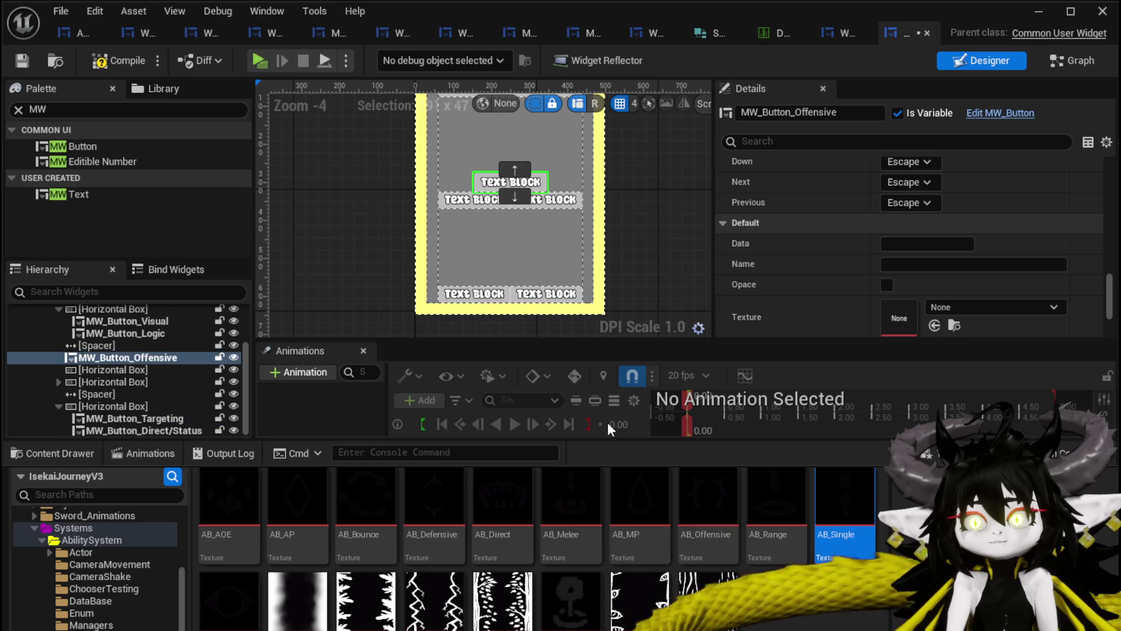
drag(506, 506, 900, 318)
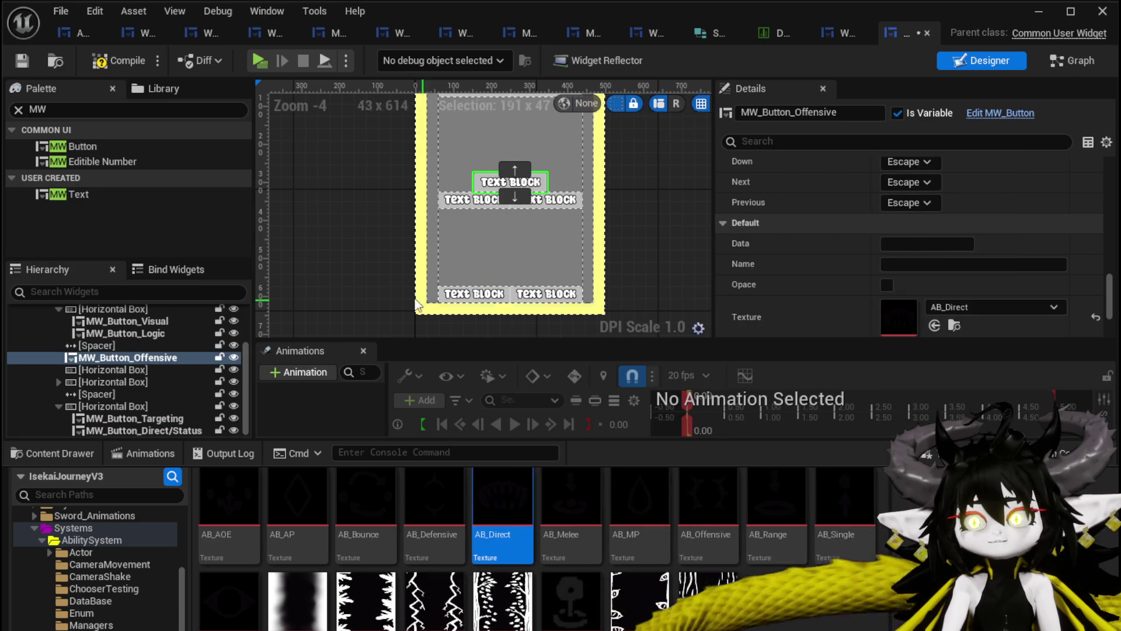
Assign AB_Defensive to Defensive, replace Offensive's texture with AB_Offensive, and give Utility AB_AP.
click(447, 199)
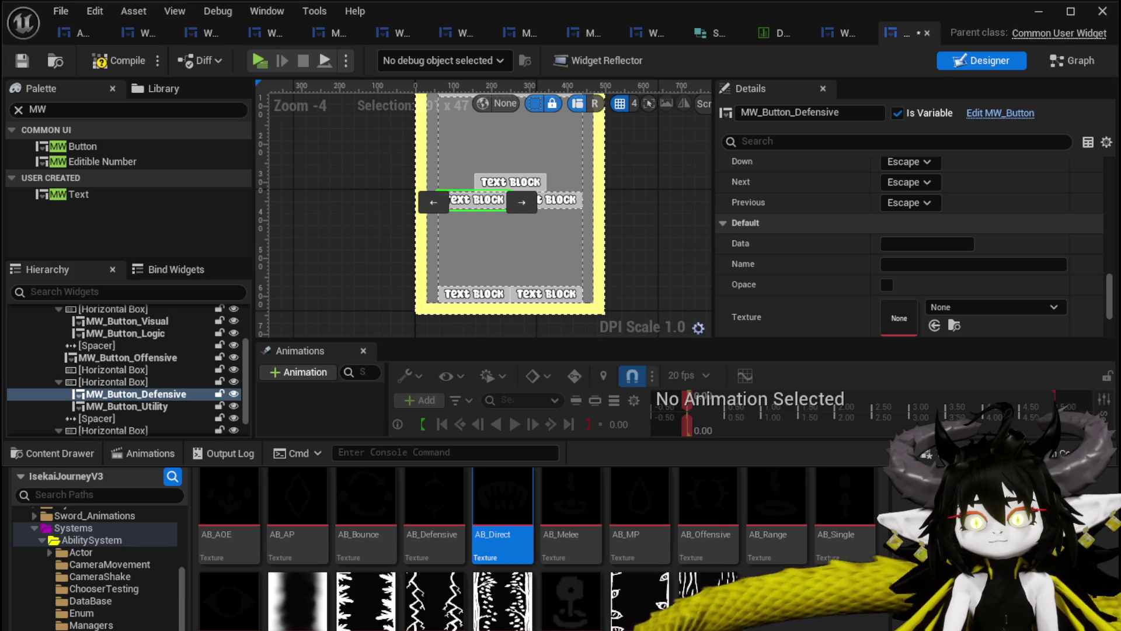
drag(451, 532, 899, 317)
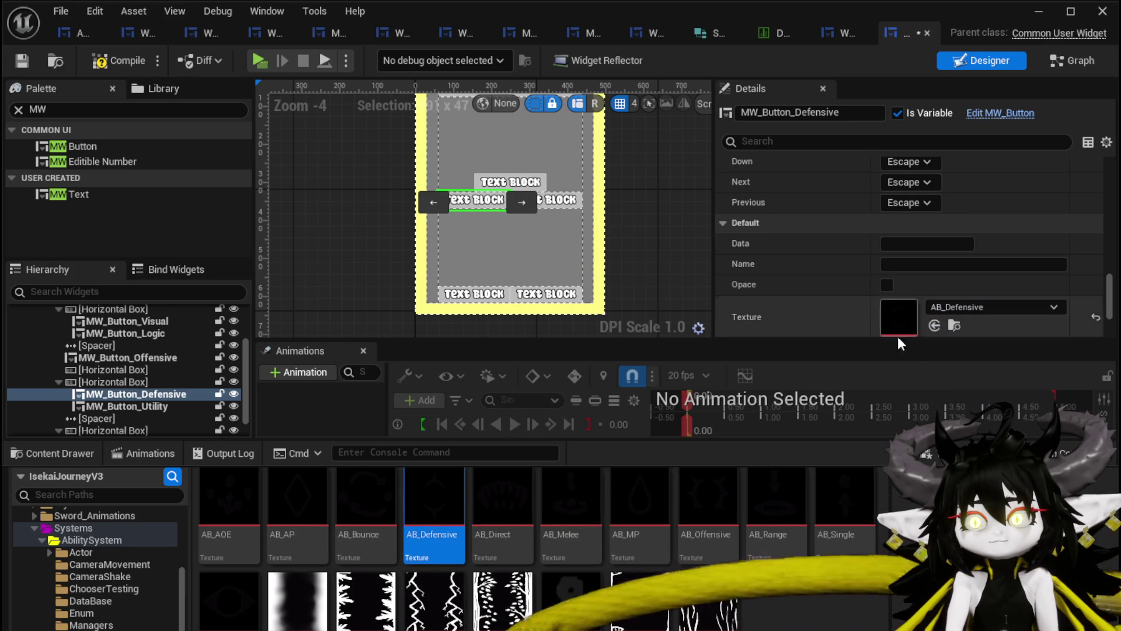
click(486, 185)
drag(708, 513, 906, 330)
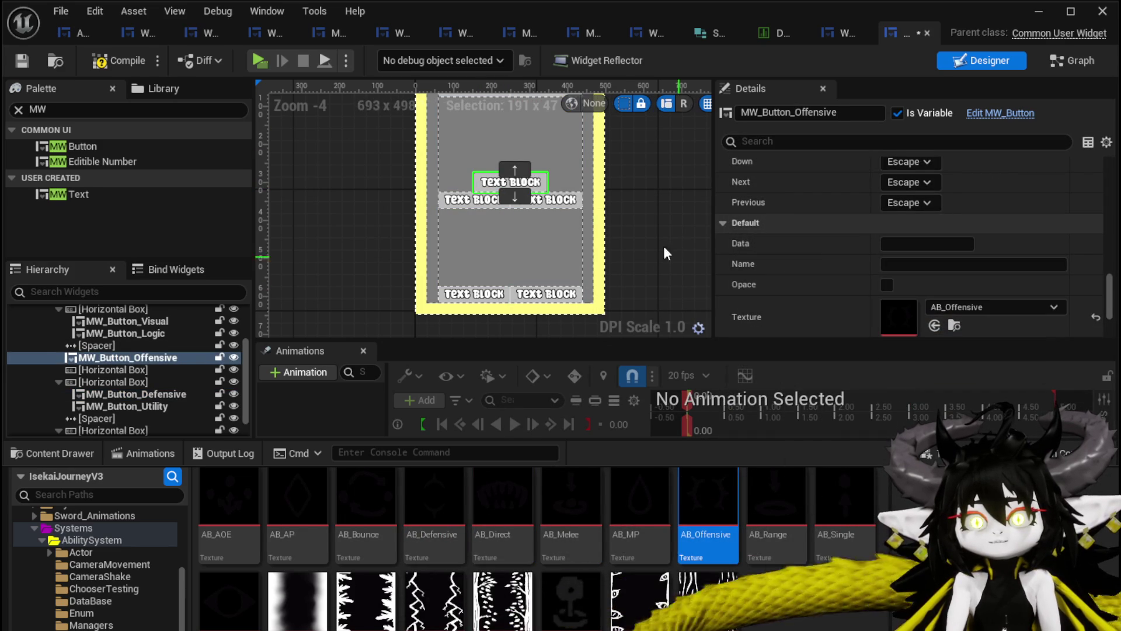
click(577, 203)
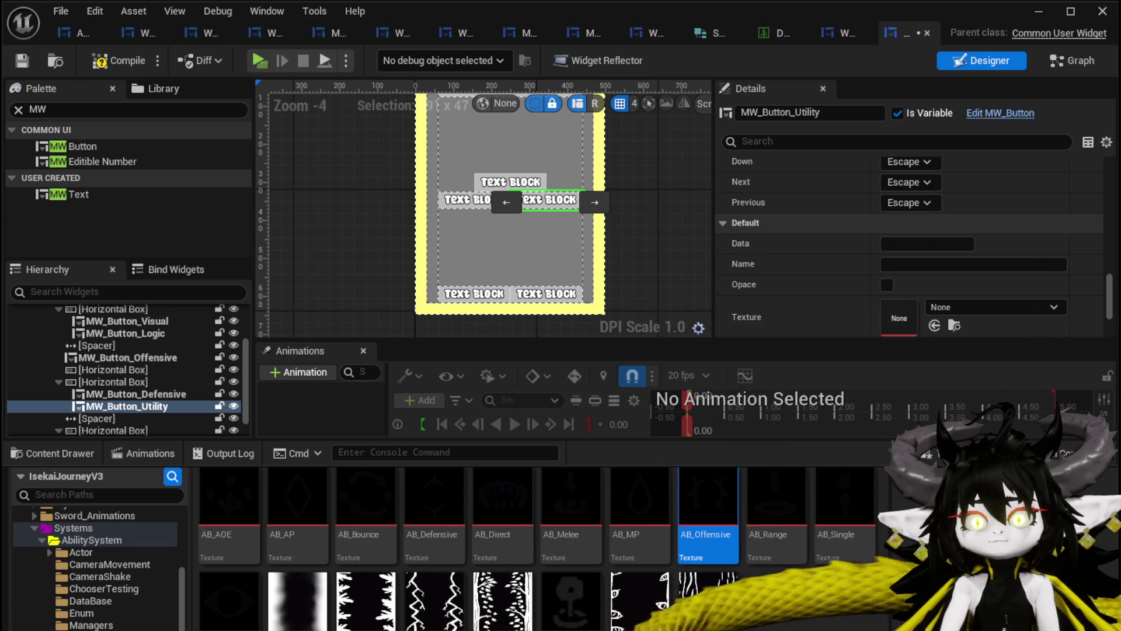
mouse_move(297, 513)
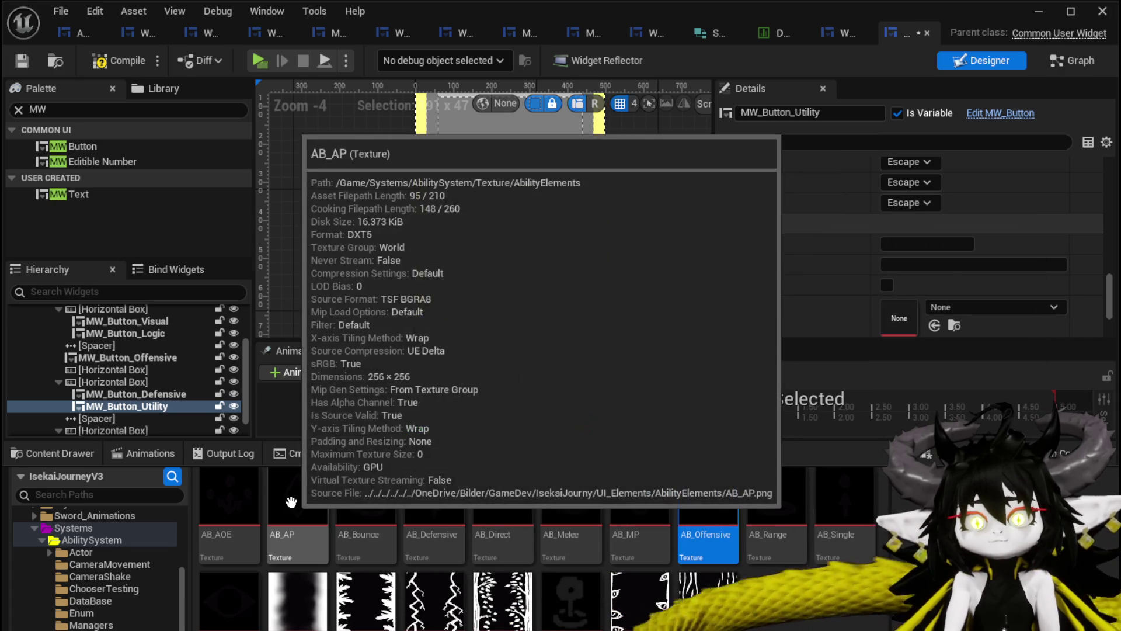
drag(291, 502, 907, 306)
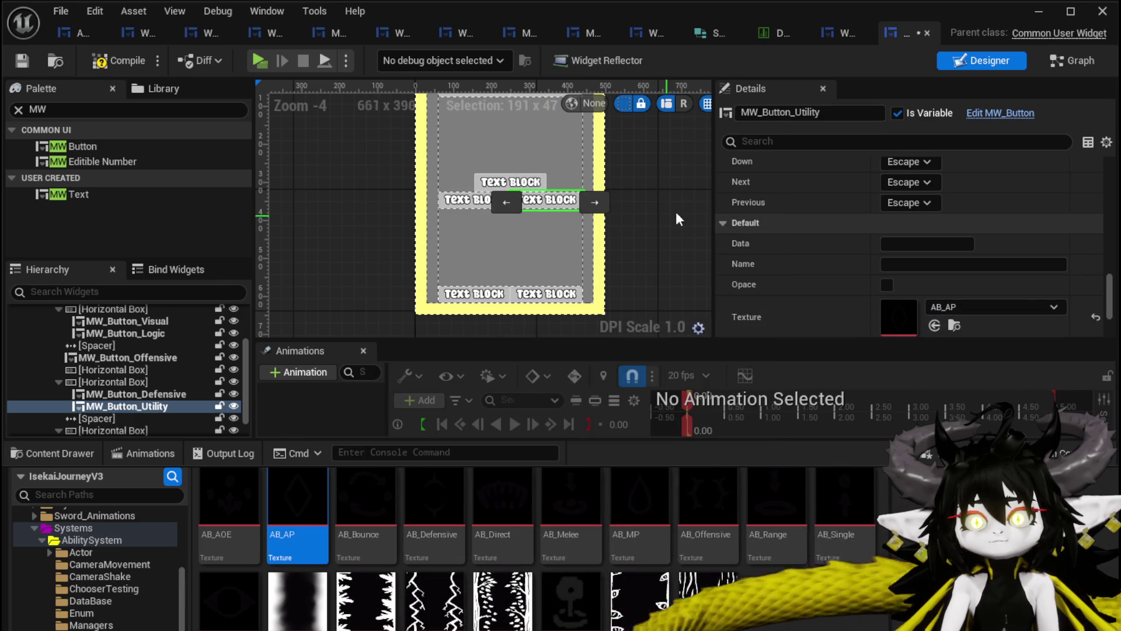
drag(686, 283, 508, 170)
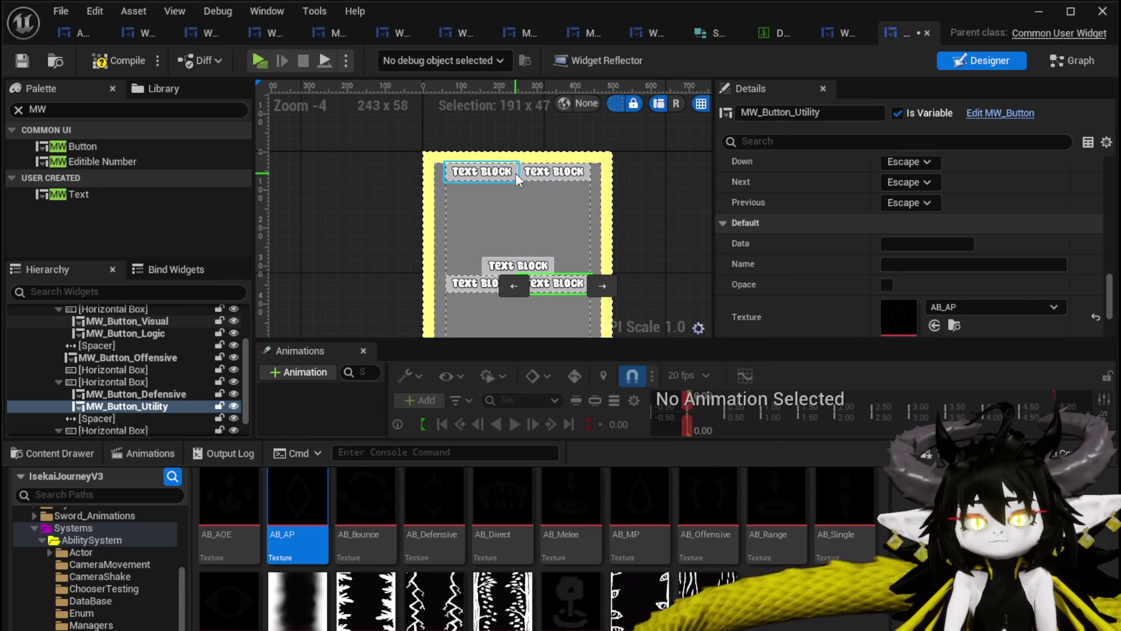
click(515, 173)
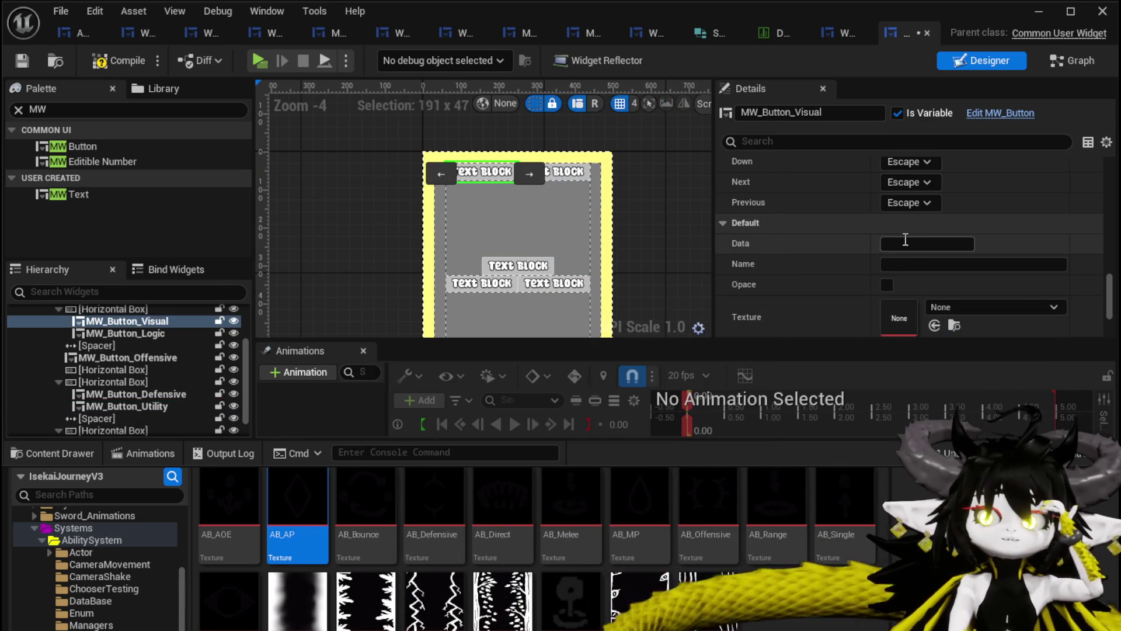
Name the Visual button Creature and the Logic button Logic, then compile the widget.
click(910, 264)
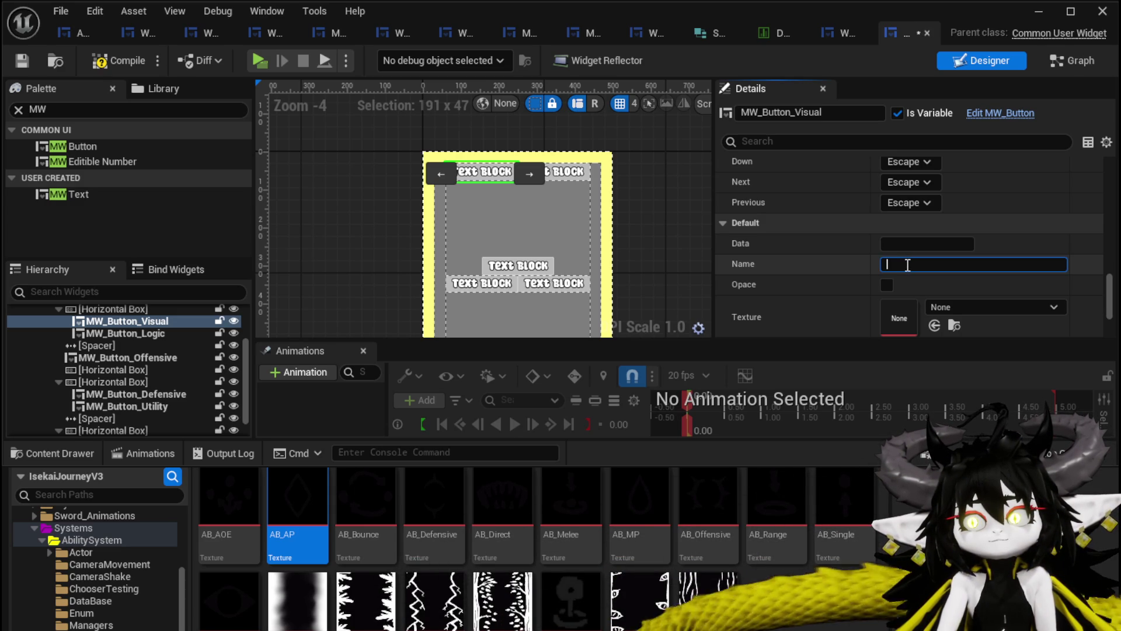
text(Creature)
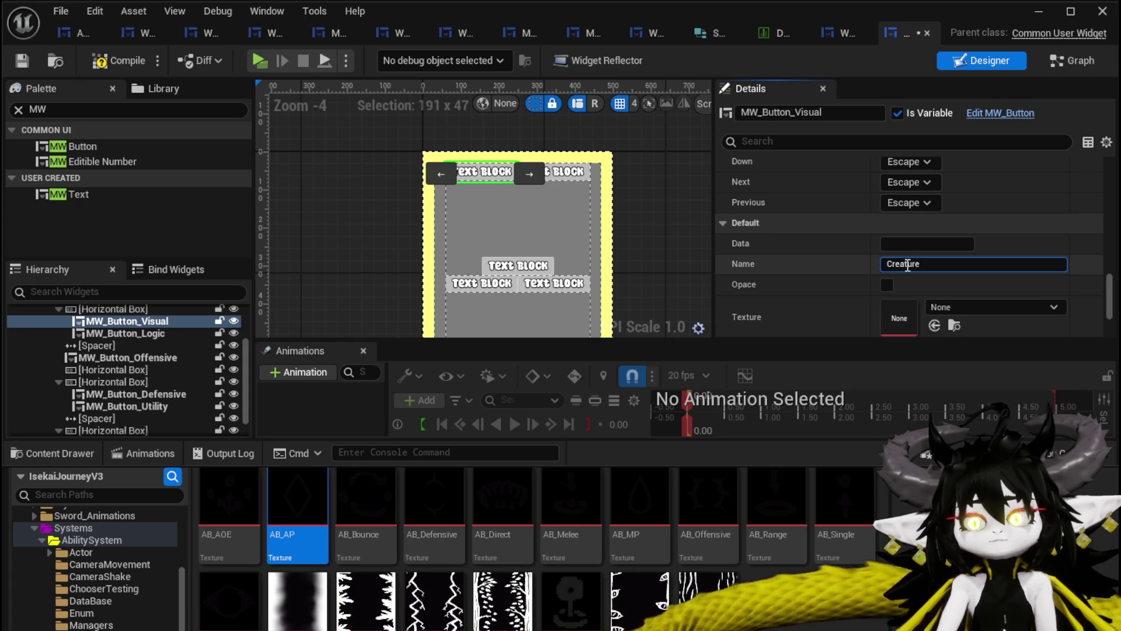
key(Return)
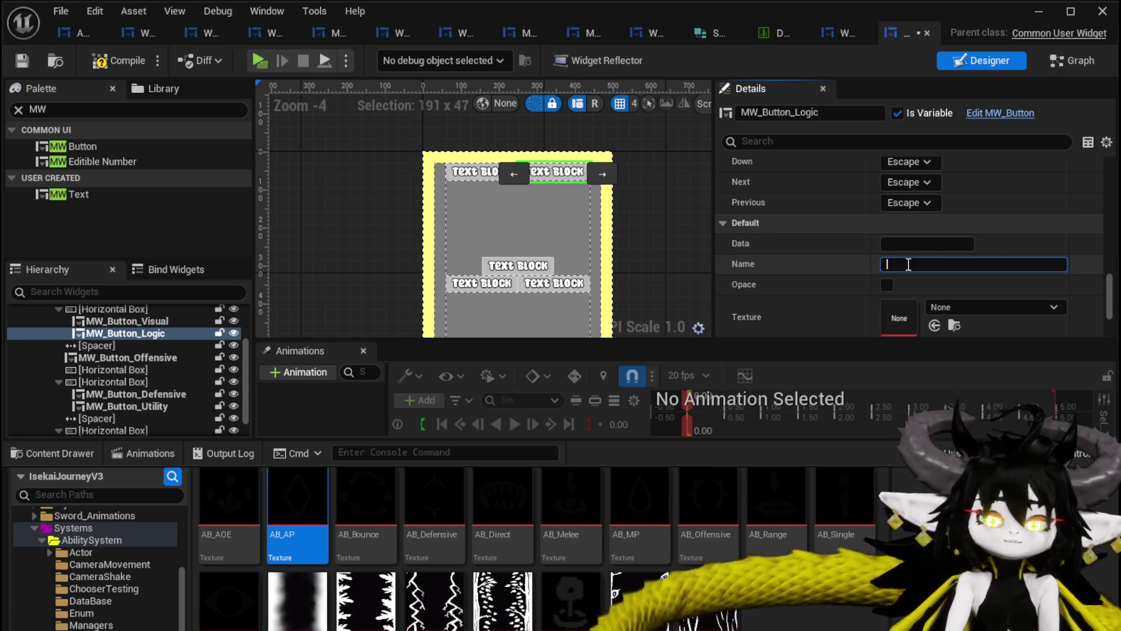
text(Logic)
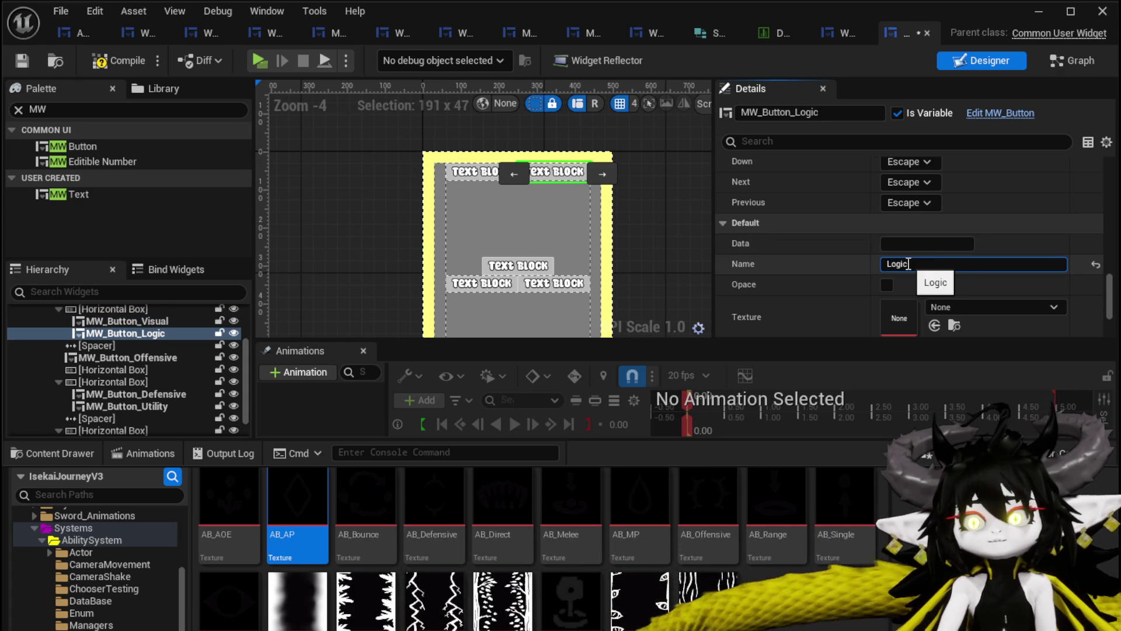
click(17, 58)
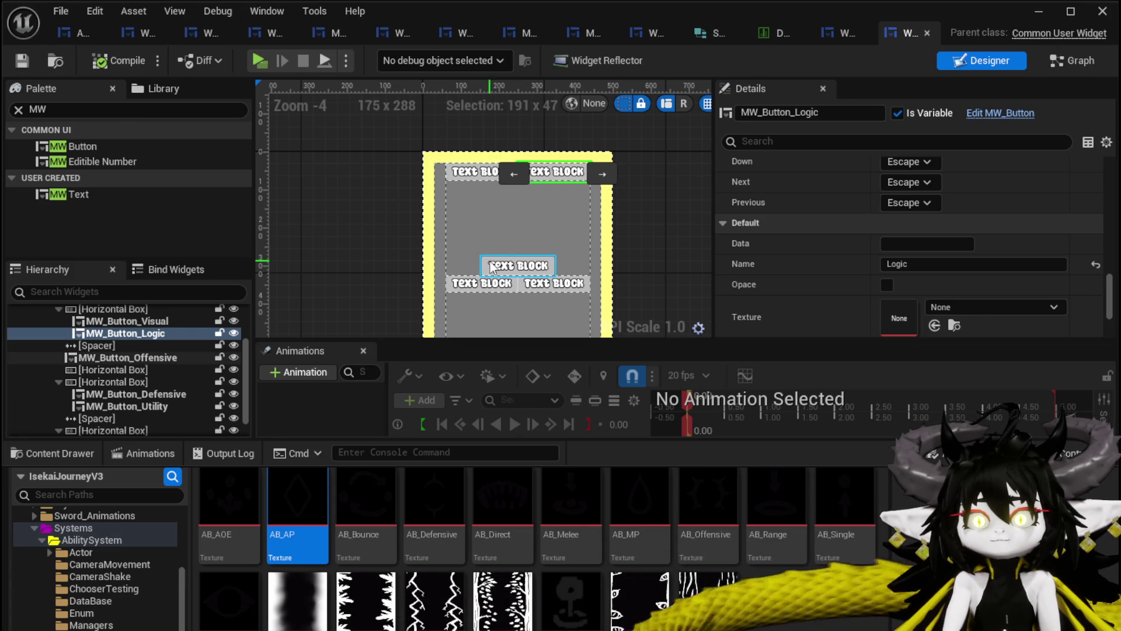
Make the Offensive, Utility, Targeting and Direct/Status buttons opaque and compile.
click(887, 284)
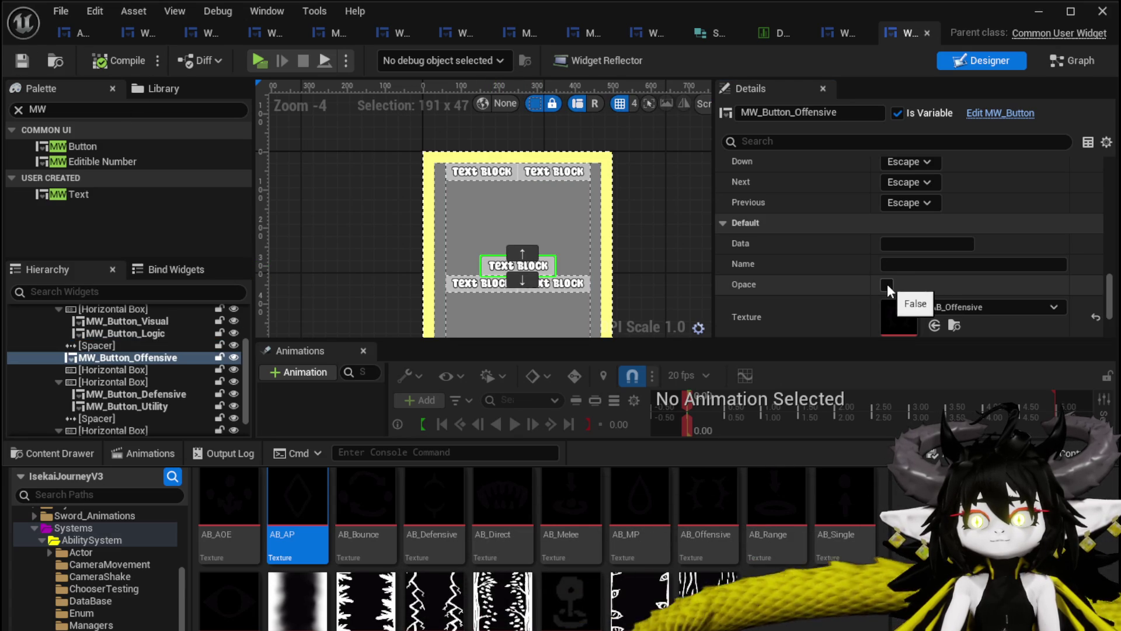
click(454, 287)
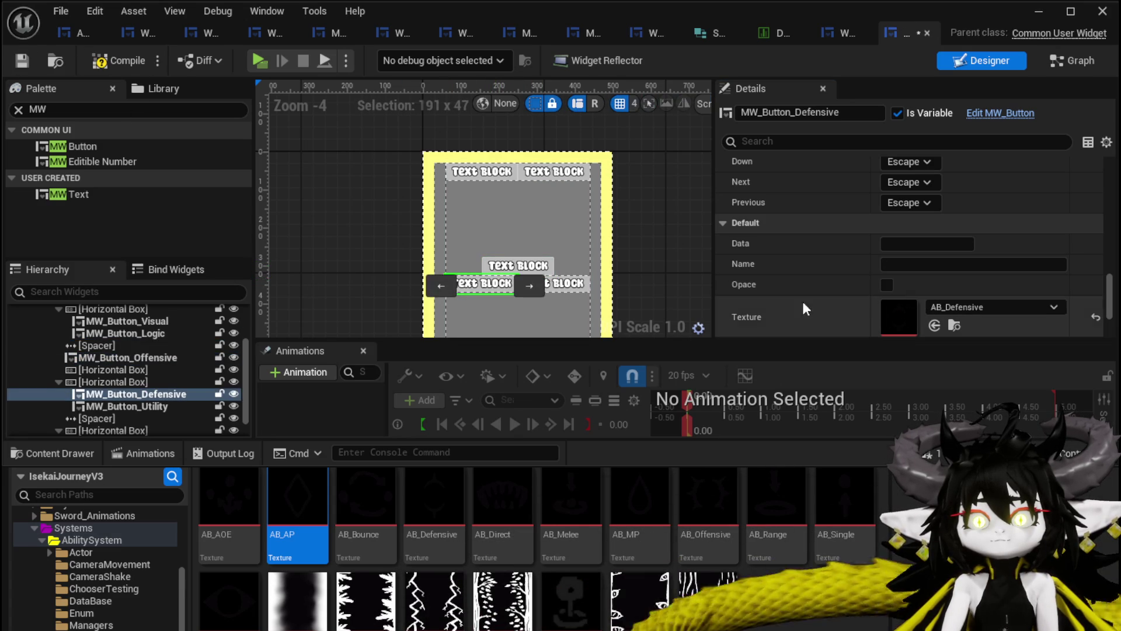
click(581, 290)
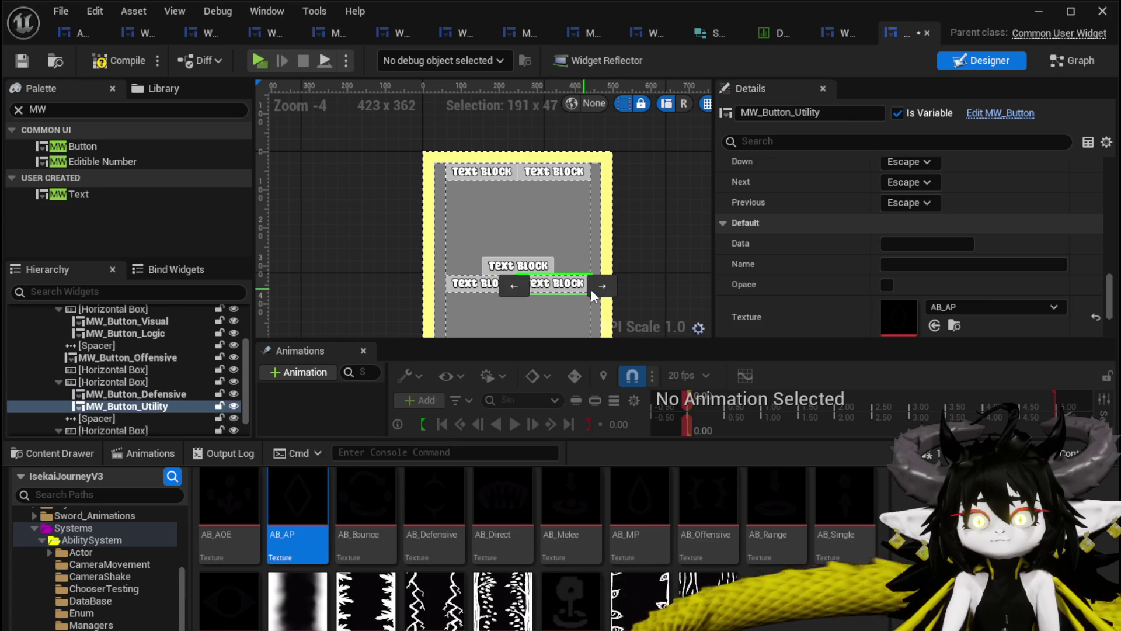
click(886, 285)
scroll(516, 286, down, 2)
scroll(537, 299, up, 4)
click(442, 227)
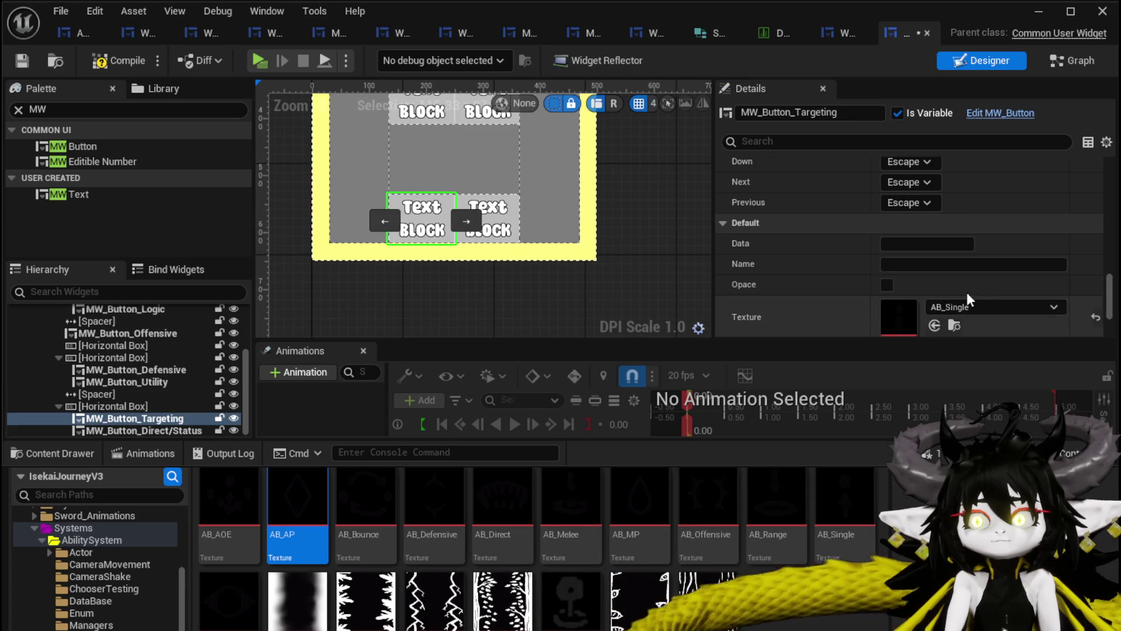
click(886, 284)
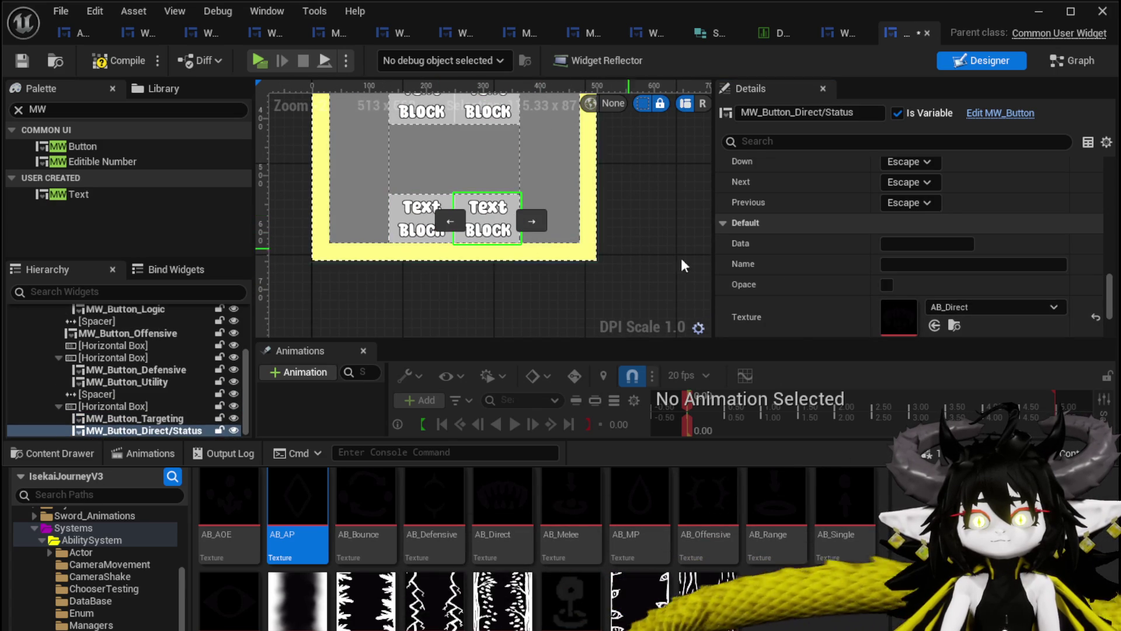
click(888, 284)
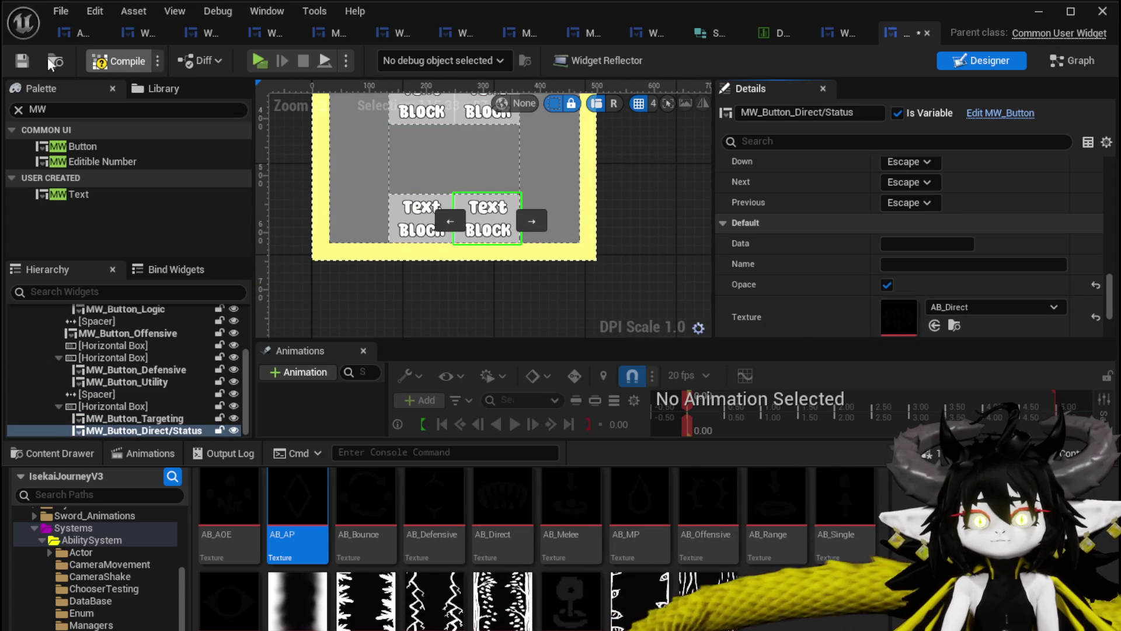
click(22, 61)
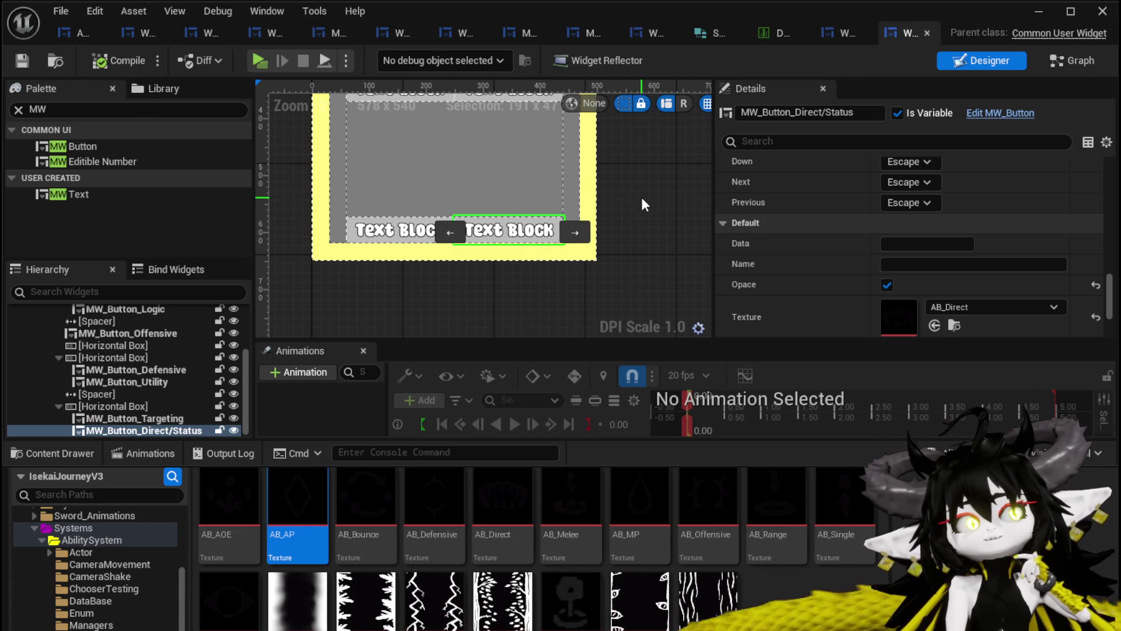
scroll(641, 204, down, 3)
Save the summon widget and switch to the AbilityWorkBenchUI blueprint graph.
click(21, 60)
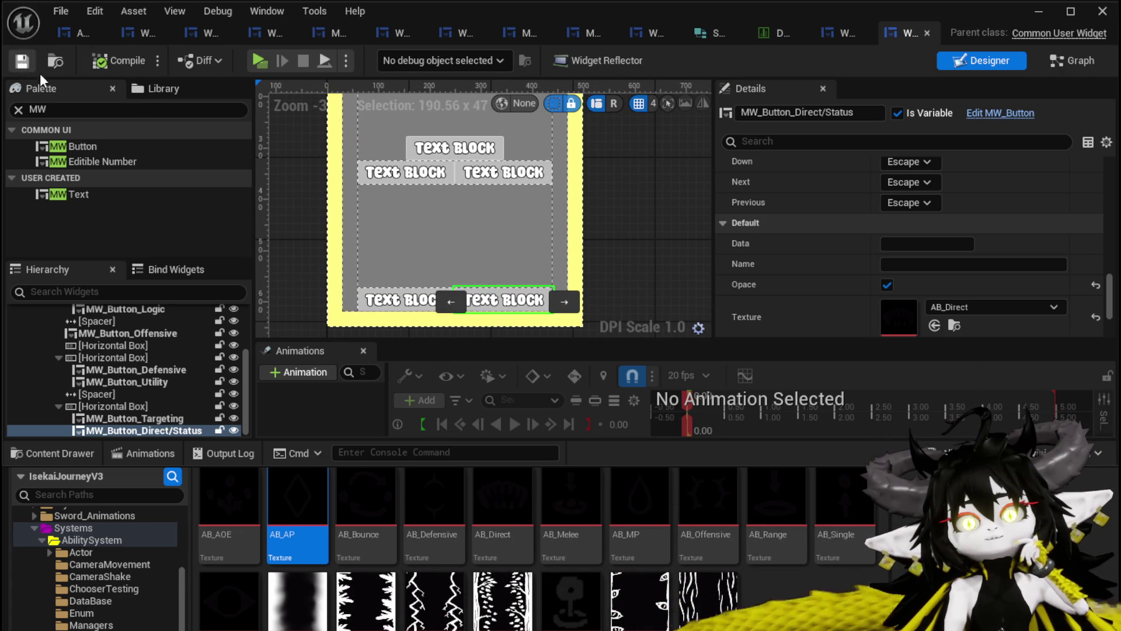
scroll(585, 157, down, 1)
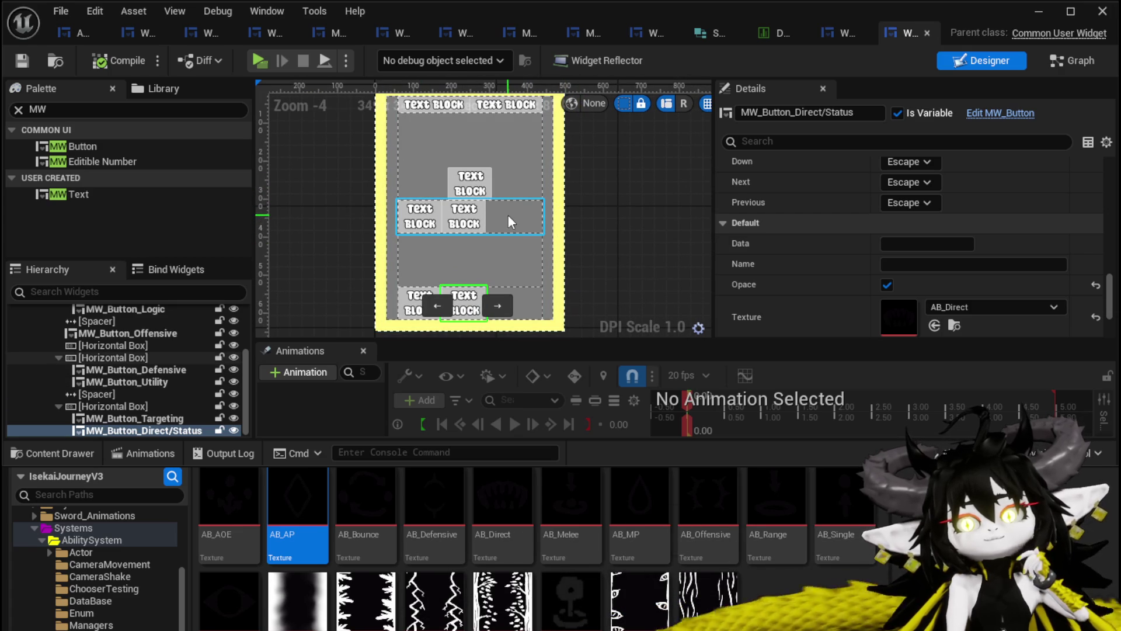
click(65, 31)
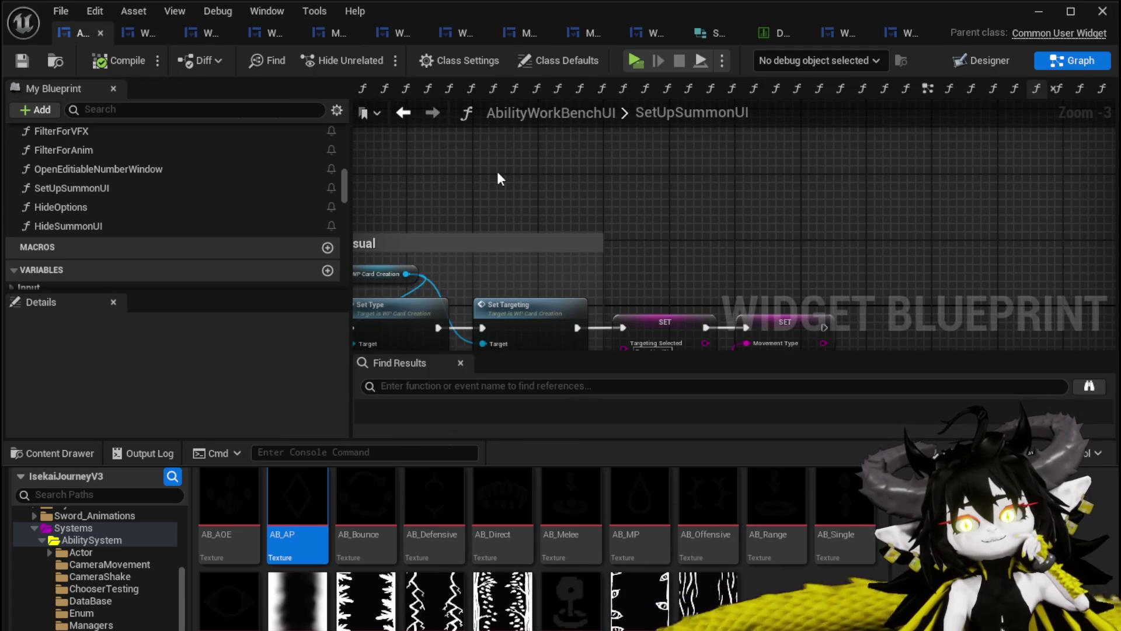
Return to the Designer view and minimize the widget editor window.
click(973, 61)
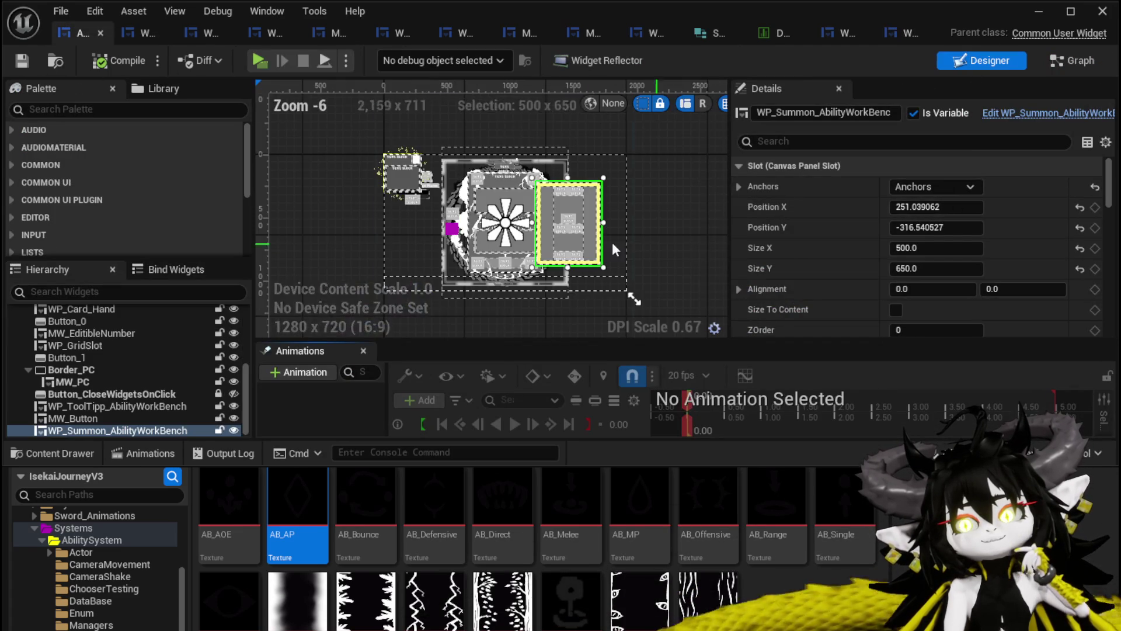
scroll(585, 228, up, 3)
scroll(586, 228, up, 2)
scroll(587, 210, up, 1)
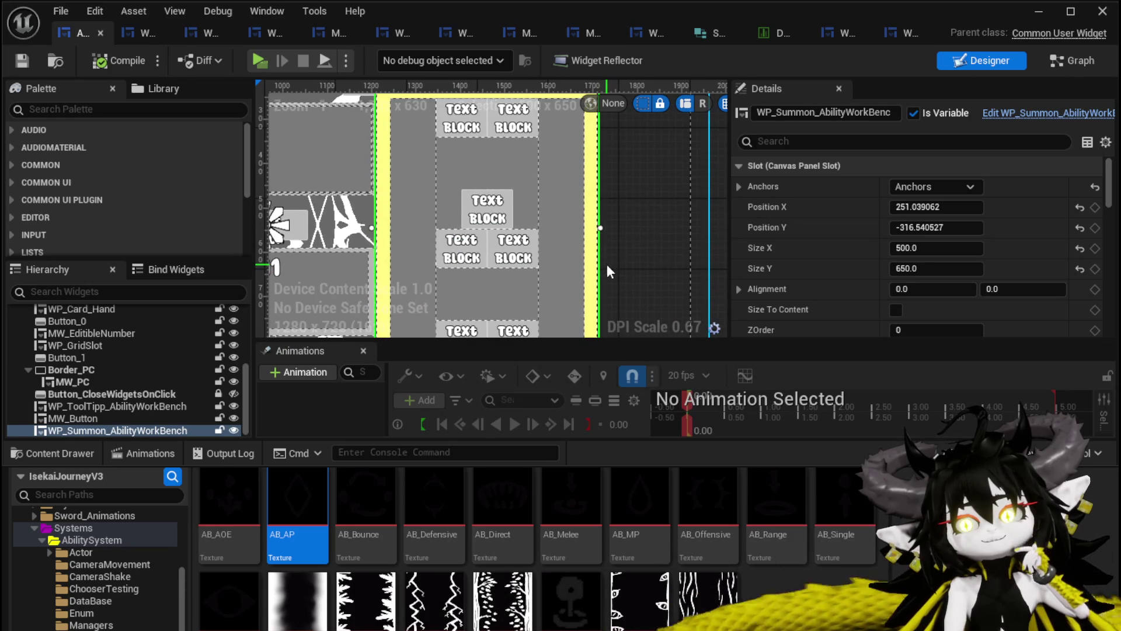
click(1038, 12)
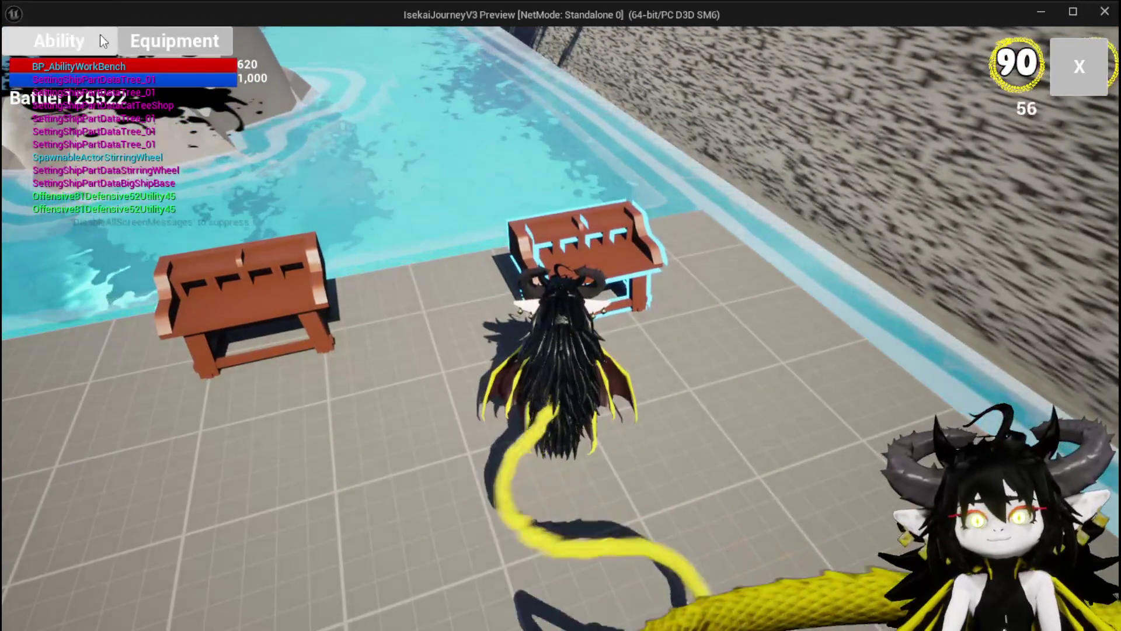
At the workbench pick an ability, open the Test Summon card to show the Creature/Logic panel, stop play and save the level.
key(e)
click(122, 118)
click(142, 162)
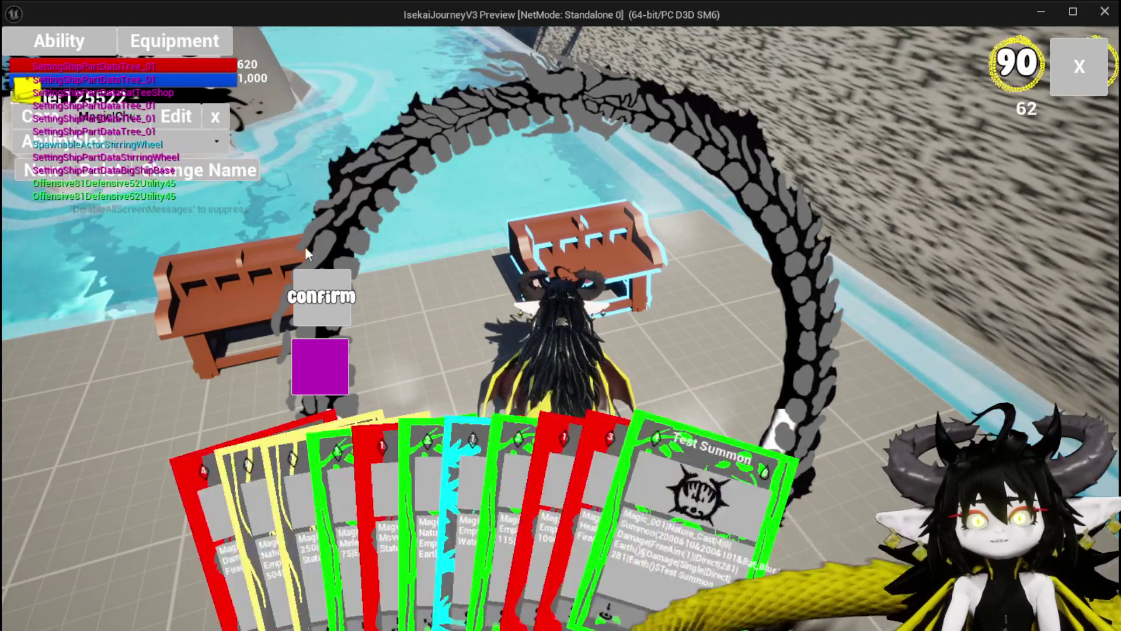
click(594, 488)
click(662, 534)
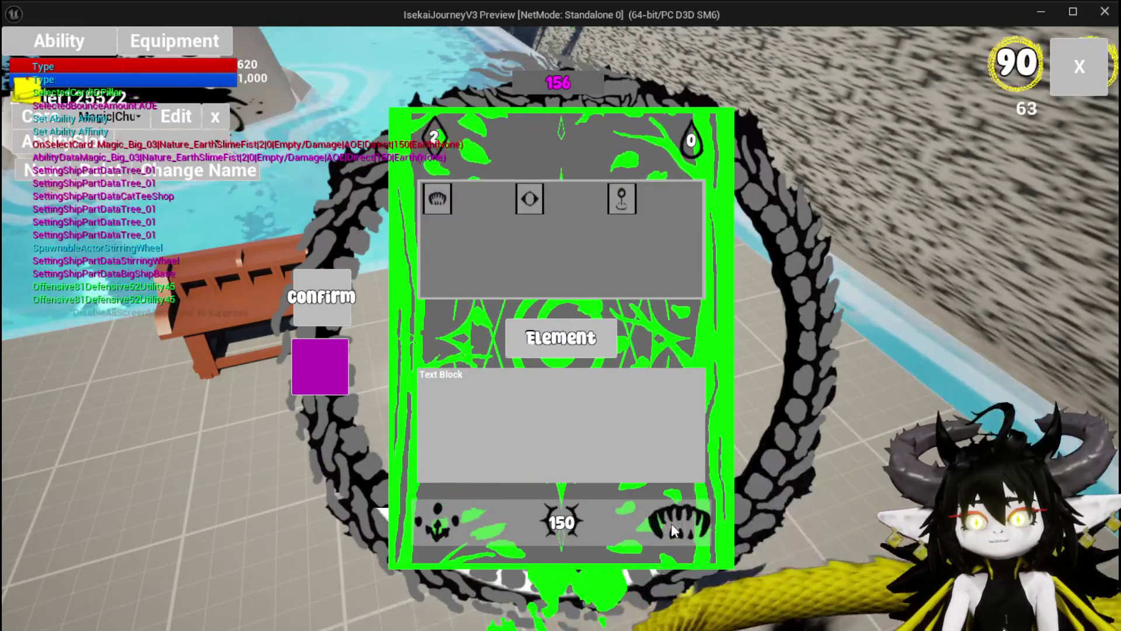
click(612, 194)
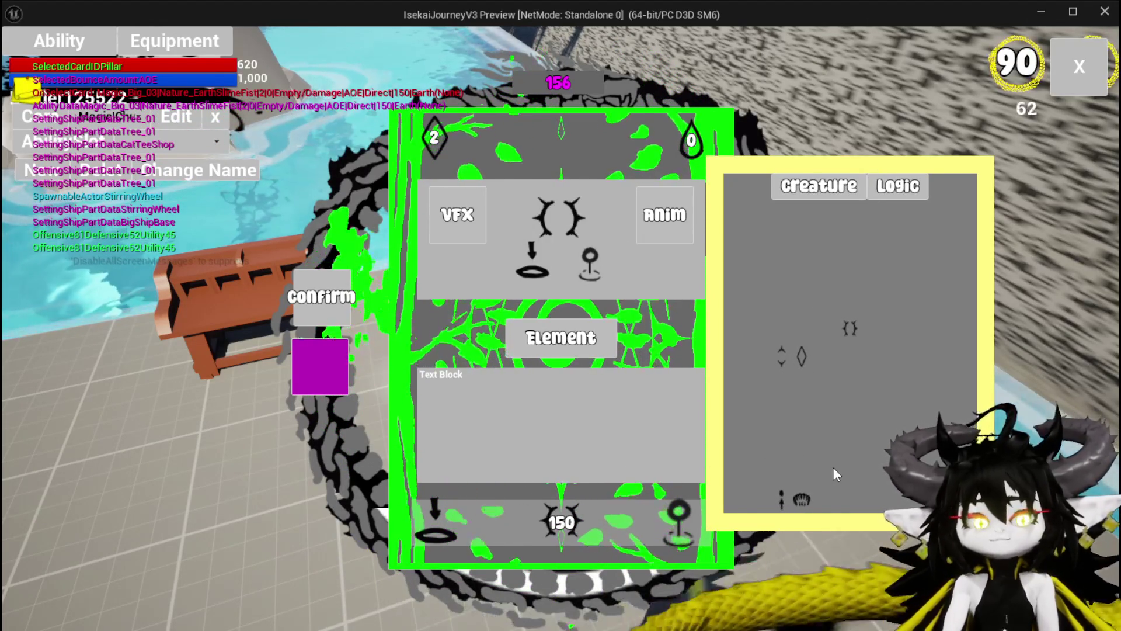
key(Escape)
click(21, 58)
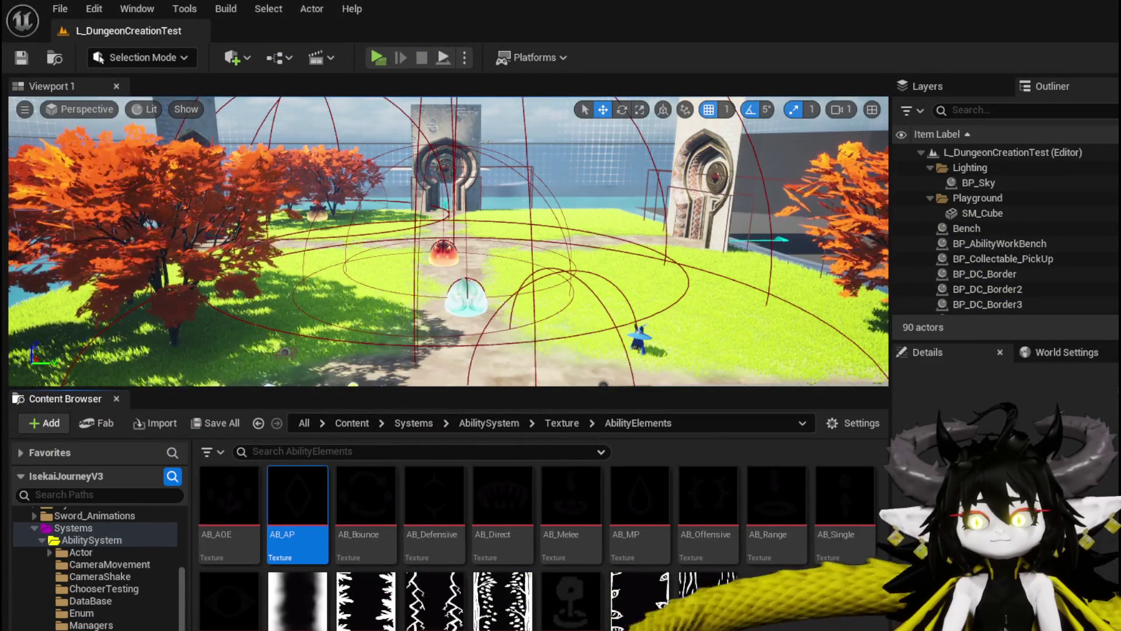
Back in the summon widget, make the Direct/Status and Utility buttons fill their rows and compile.
key(alt+Tab)
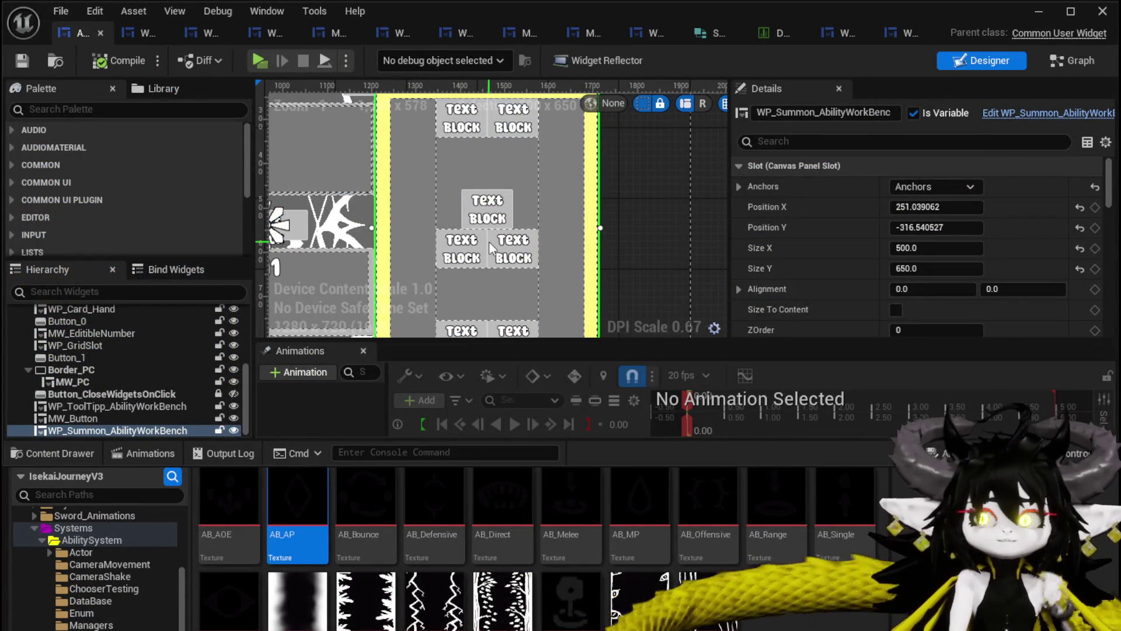
scroll(481, 240, down, 1)
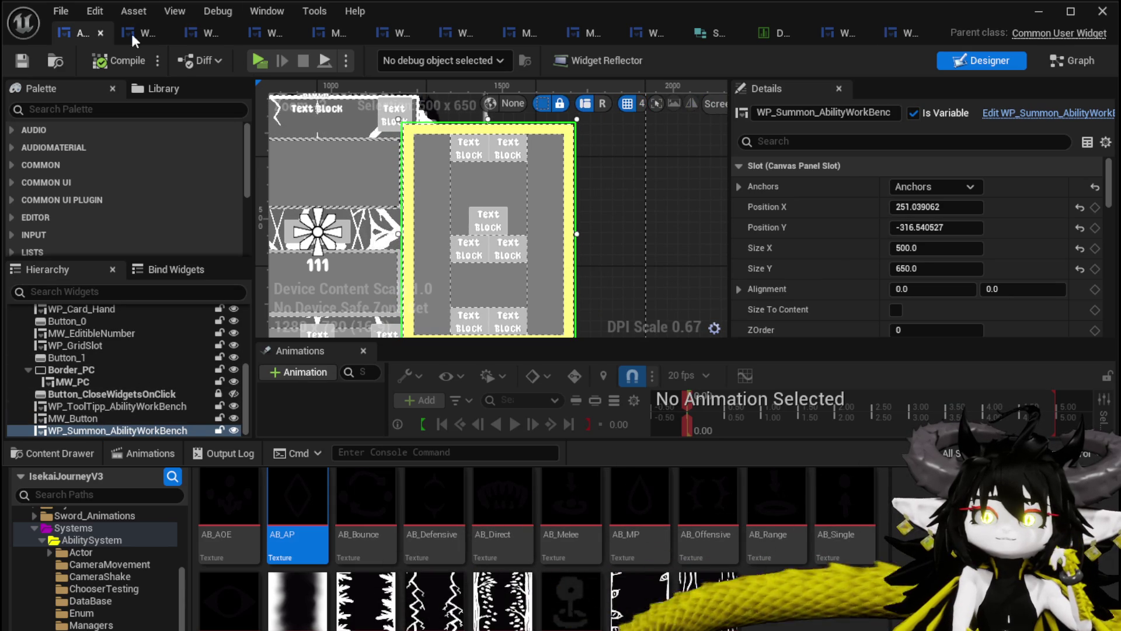
click(902, 32)
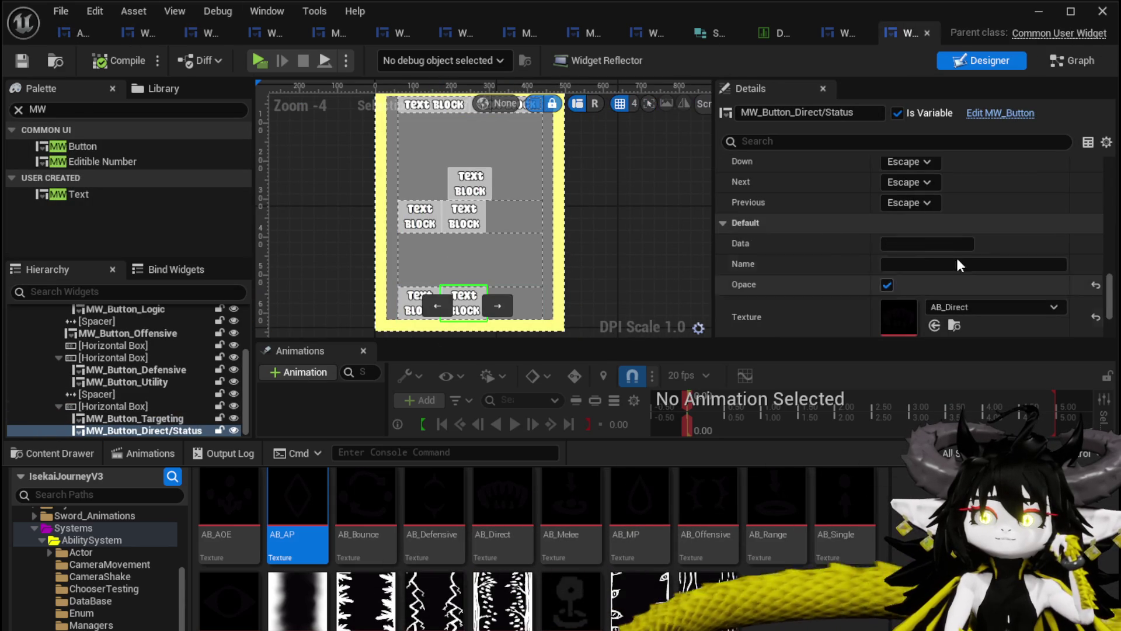
scroll(961, 226, up, 5)
scroll(961, 226, up, 5)
scroll(960, 226, up, 5)
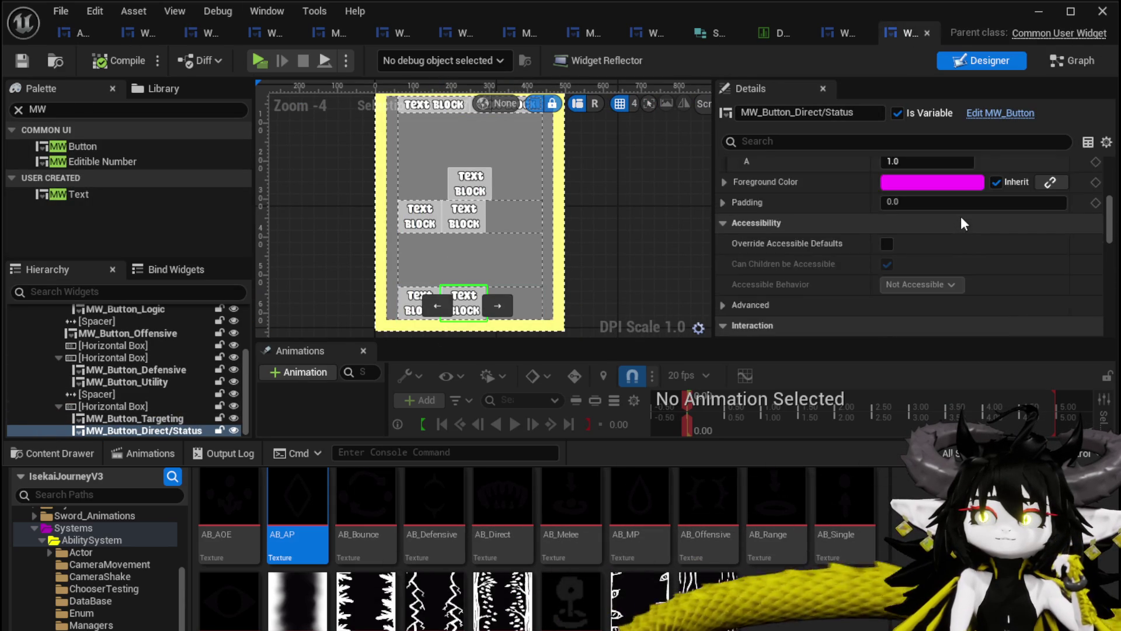
scroll(960, 225, up, 5)
scroll(961, 219, up, 5)
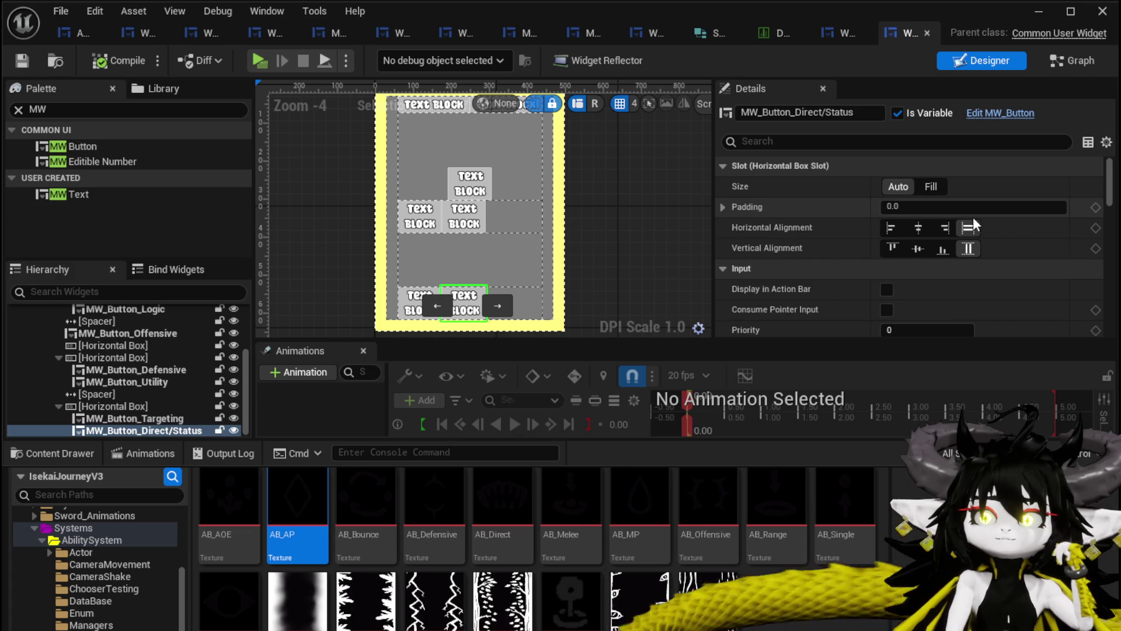
click(931, 185)
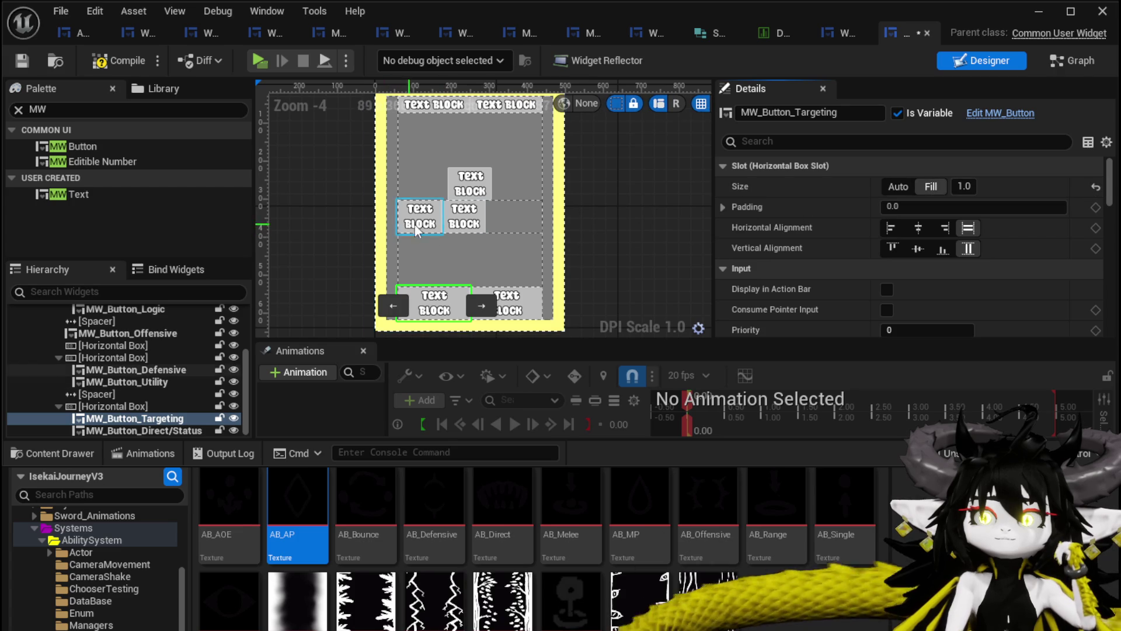
click(453, 225)
click(929, 187)
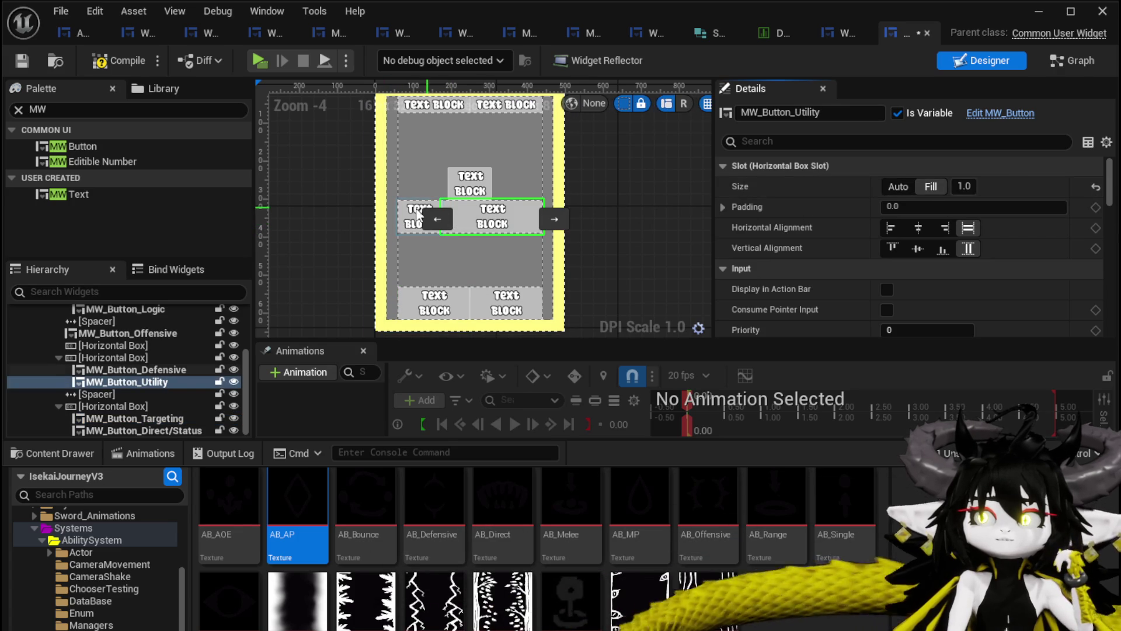
click(410, 211)
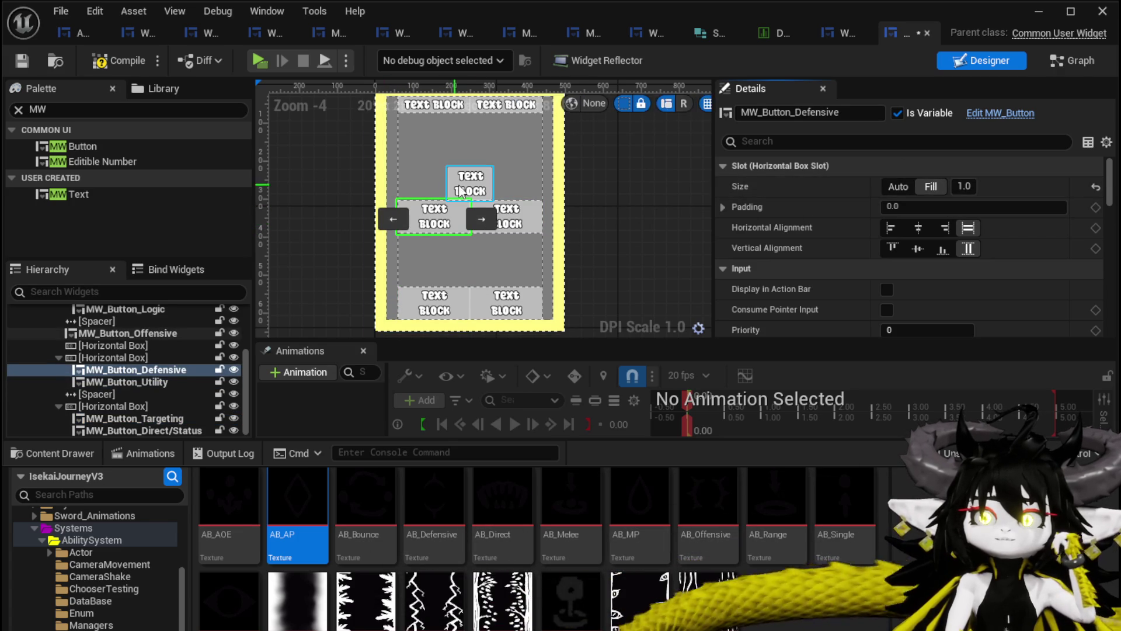
click(103, 69)
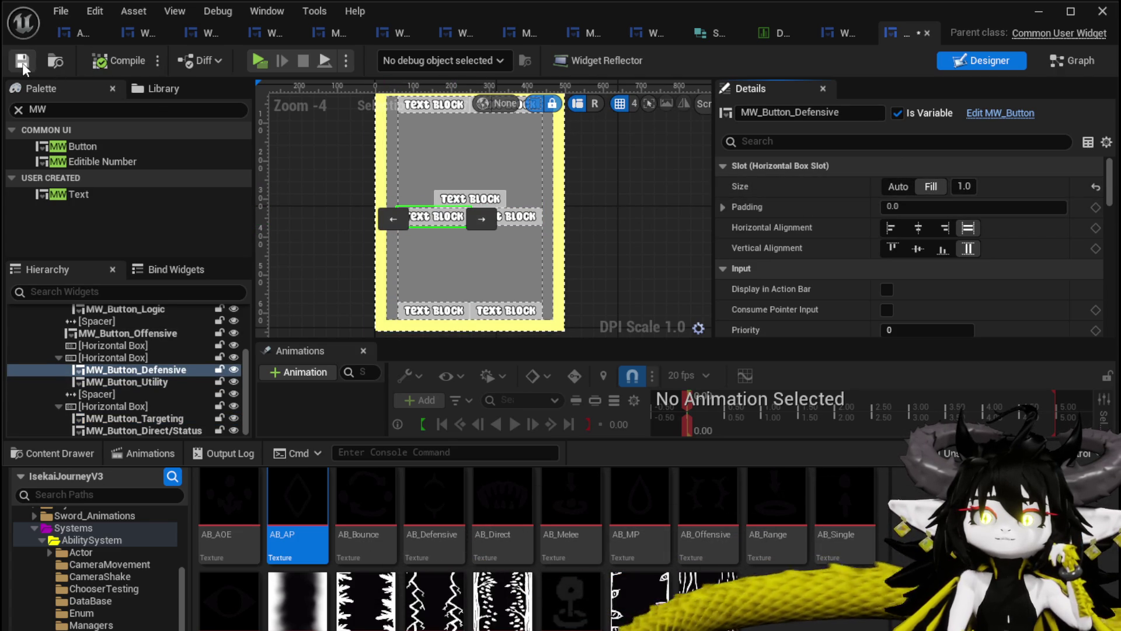
Make the Offensive button fill its height, compile, and hide the widget editor.
click(438, 201)
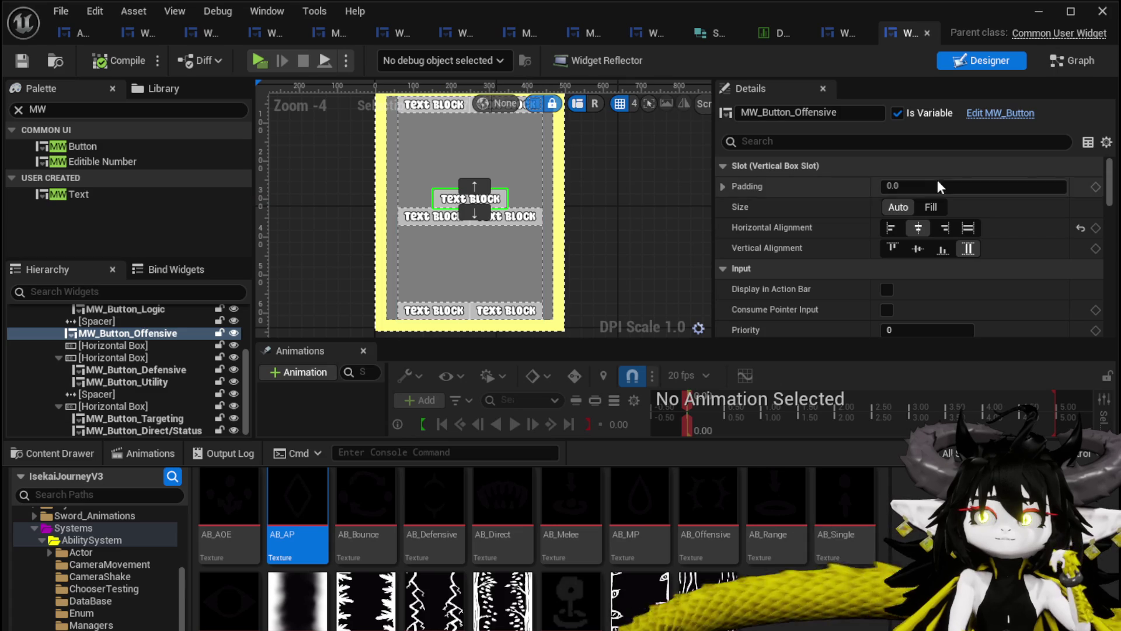
click(931, 206)
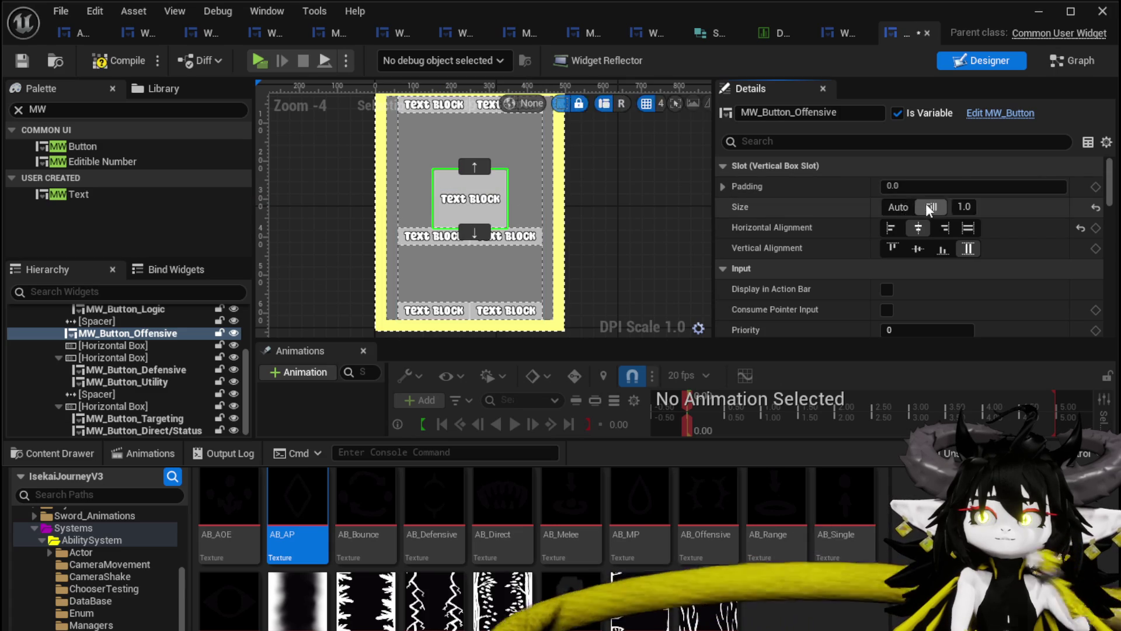
click(26, 61)
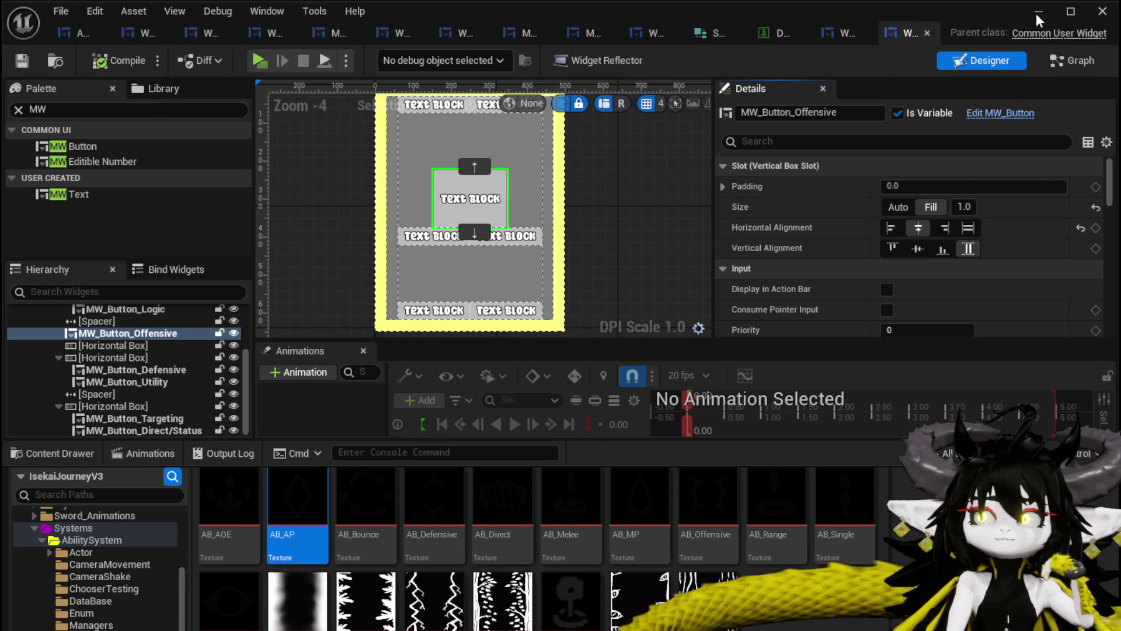
click(1037, 19)
Play-test the workbench: open the Giga Buff card with its summon panel, stop play and save all assets.
click(376, 57)
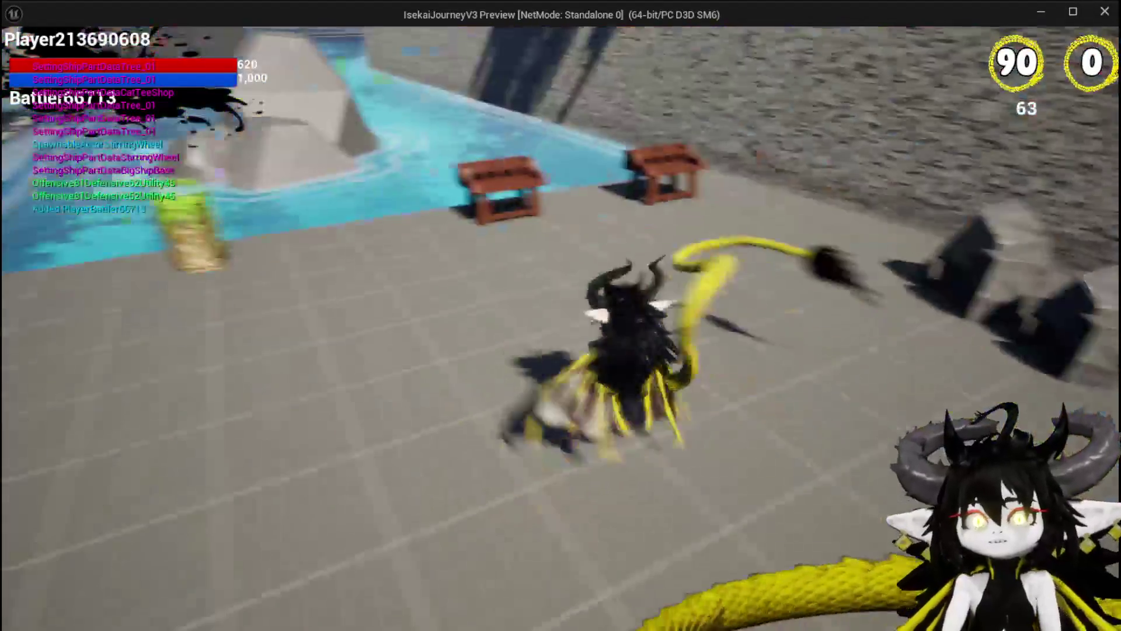
key(e)
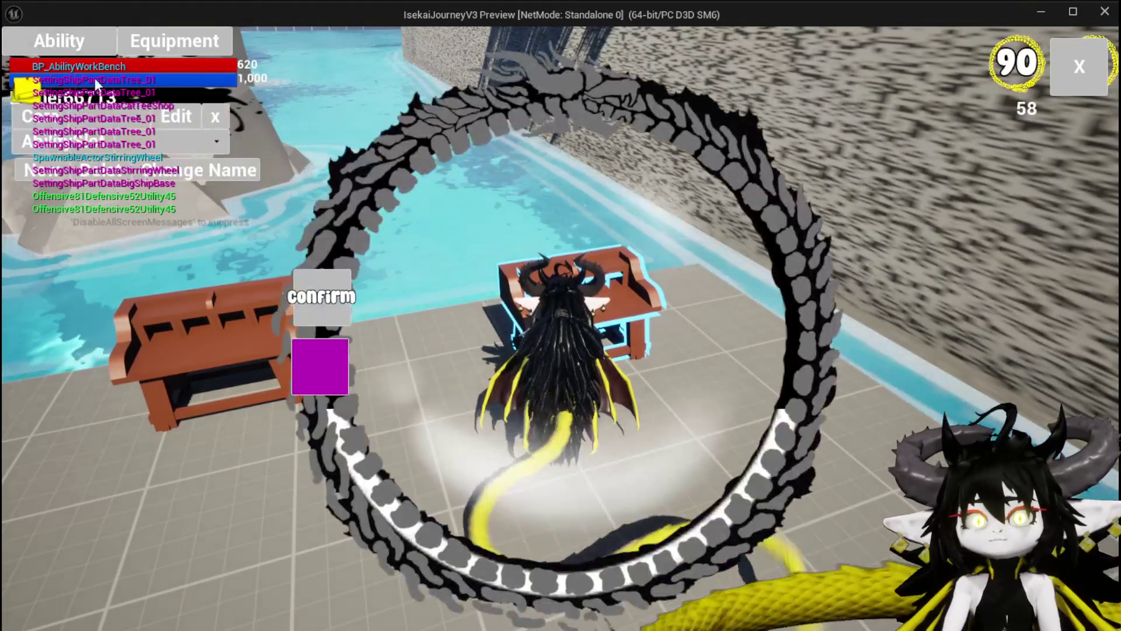
click(148, 143)
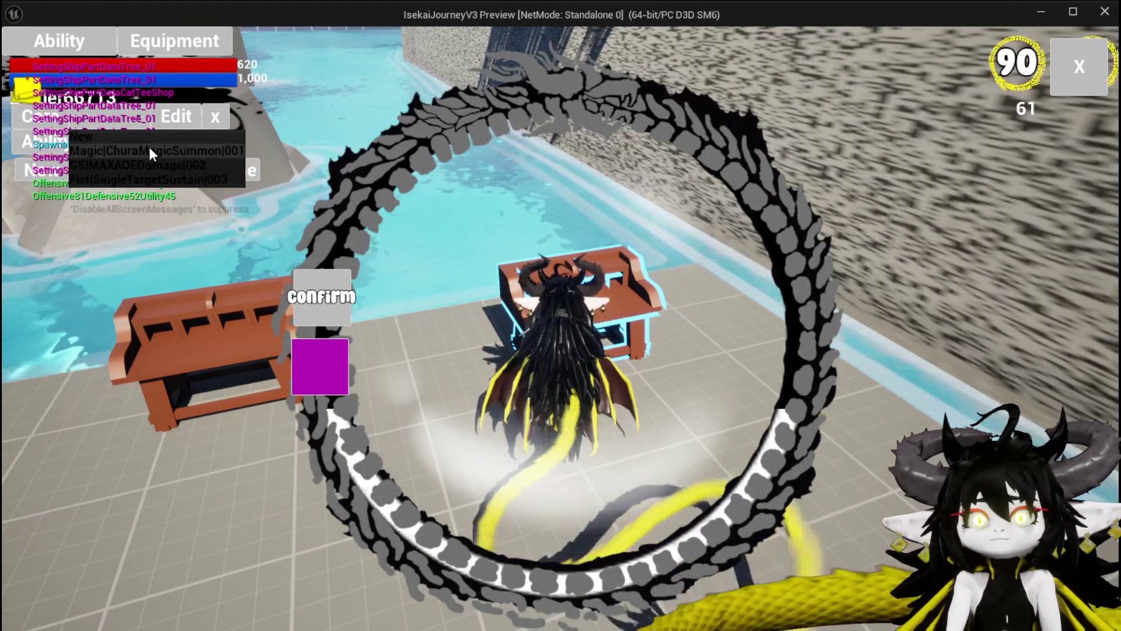
click(822, 495)
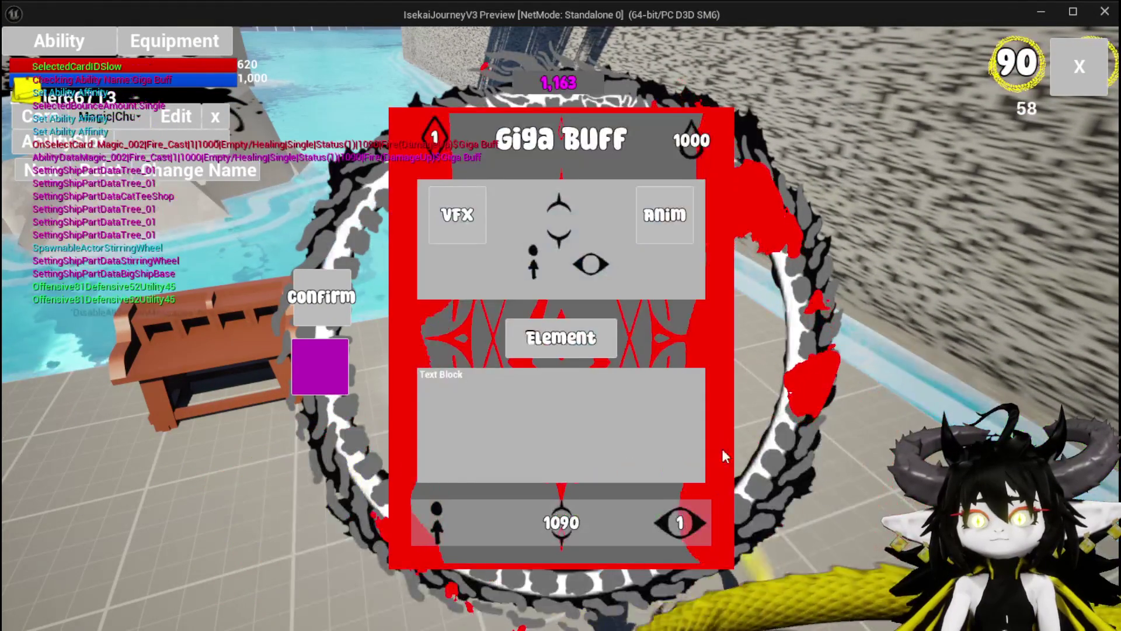
click(623, 203)
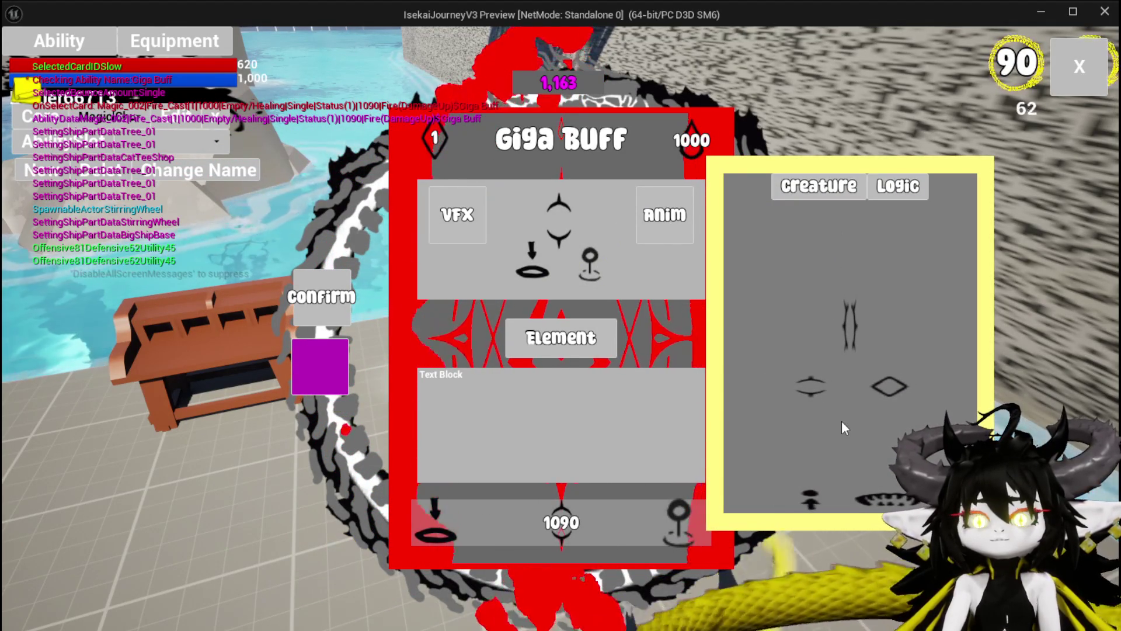
key(Escape)
key(ctrl+s)
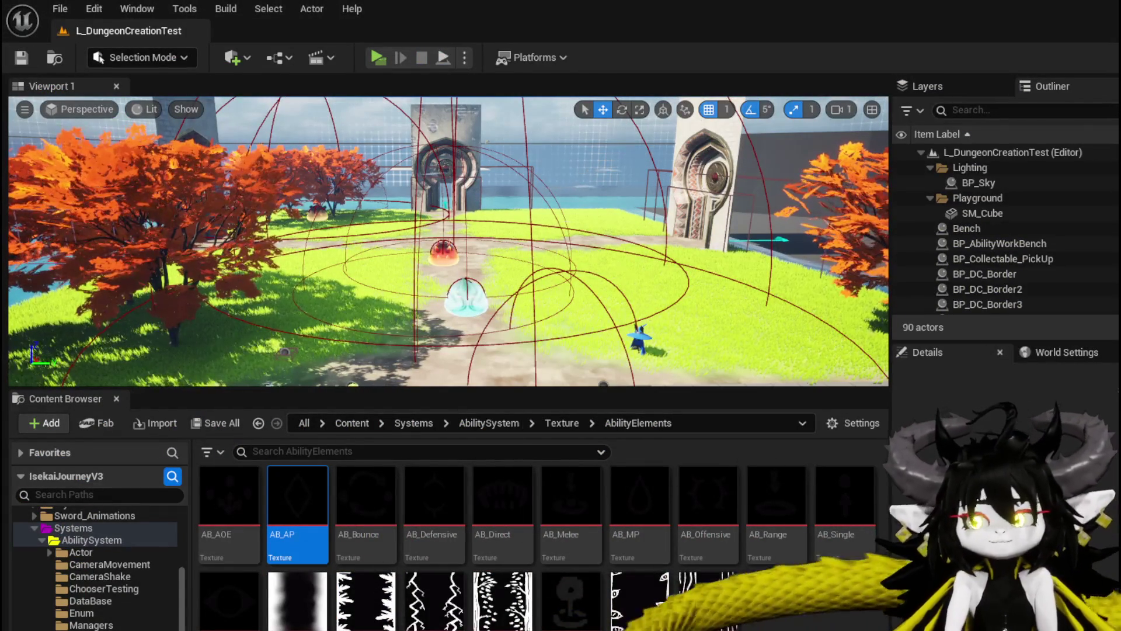
Move the Horizontal Box up in the hierarchy and anchor it stretched across the panel top.
key(alt+Tab)
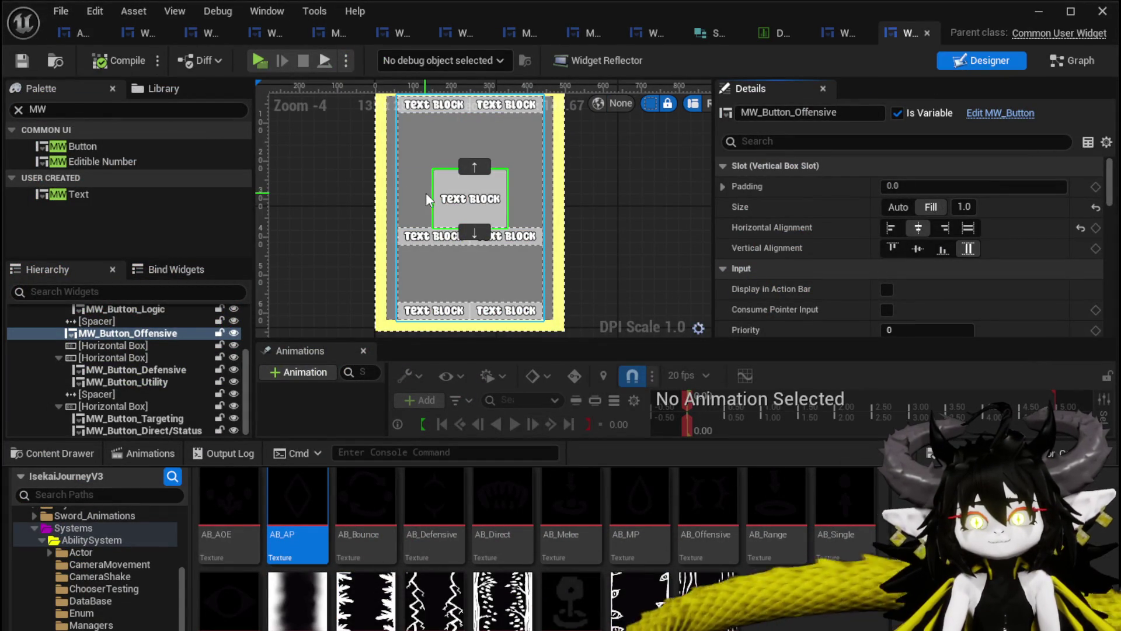
scroll(142, 357, up, 4)
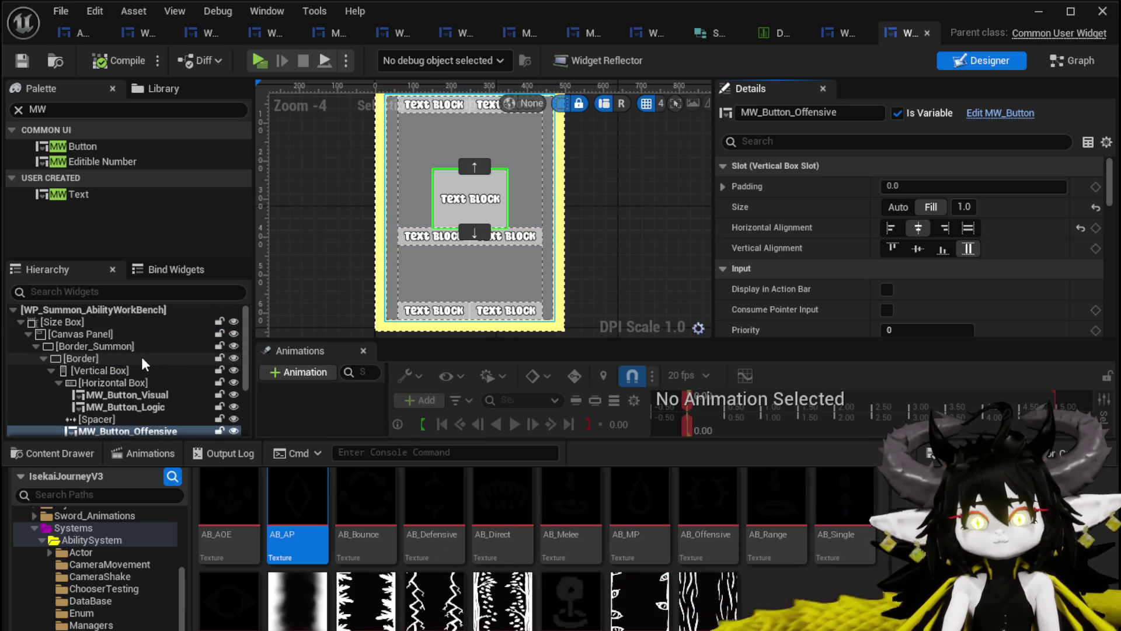
click(99, 335)
scroll(100, 335, down, 1)
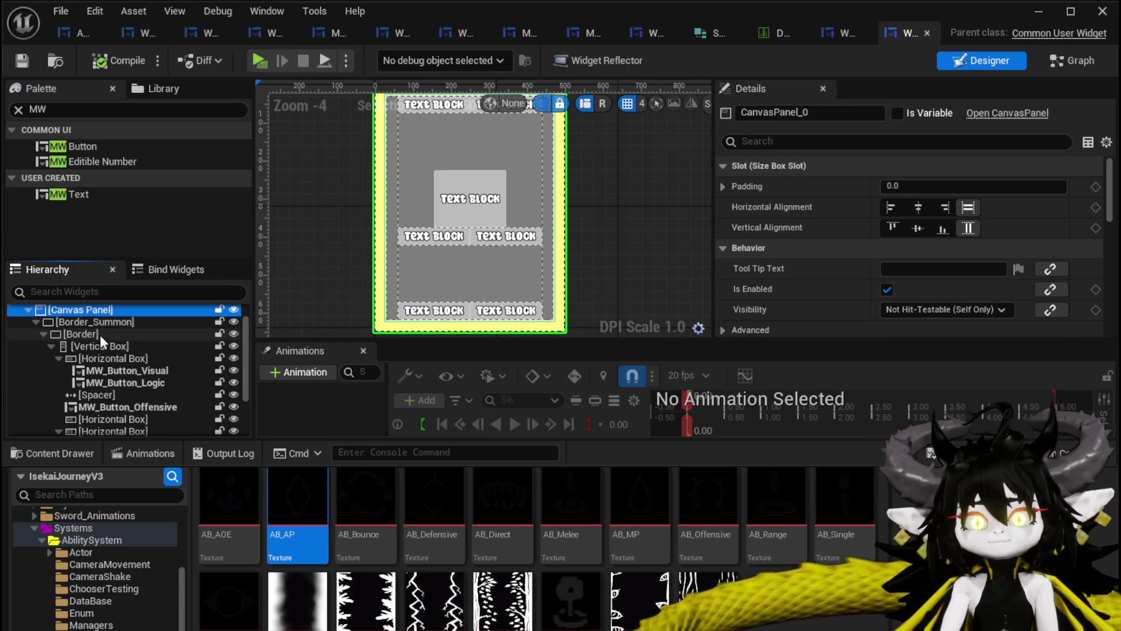
click(113, 370)
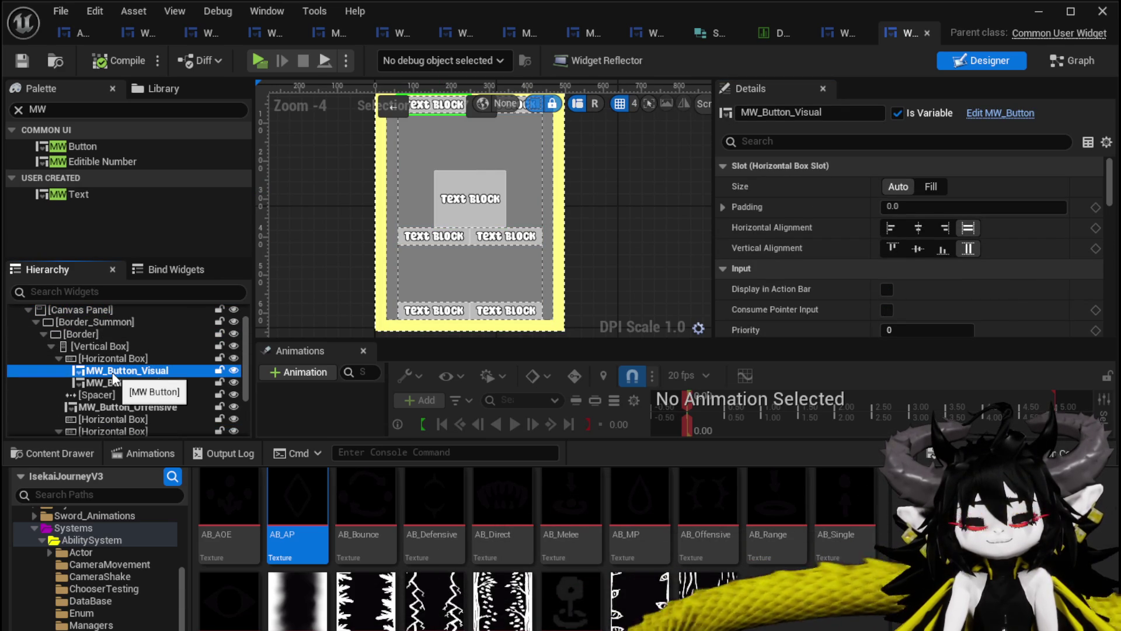
click(57, 359)
mouse_move(84, 358)
mouse_down()
mouse_move(75, 325)
mouse_move(106, 325)
mouse_up()
drag(441, 143, 432, 227)
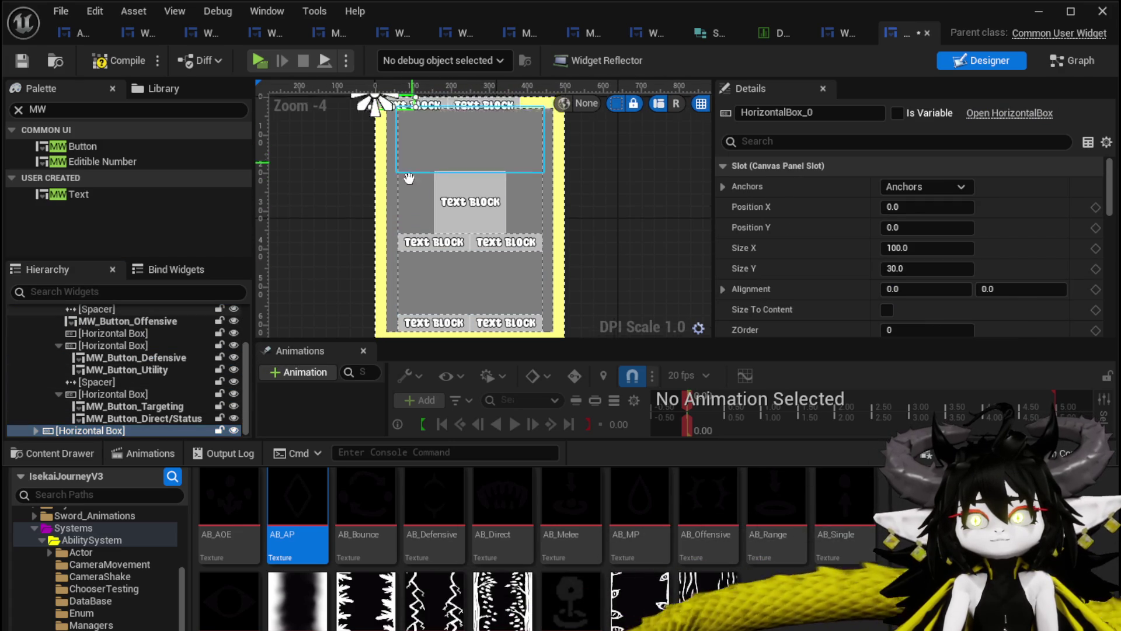
click(911, 186)
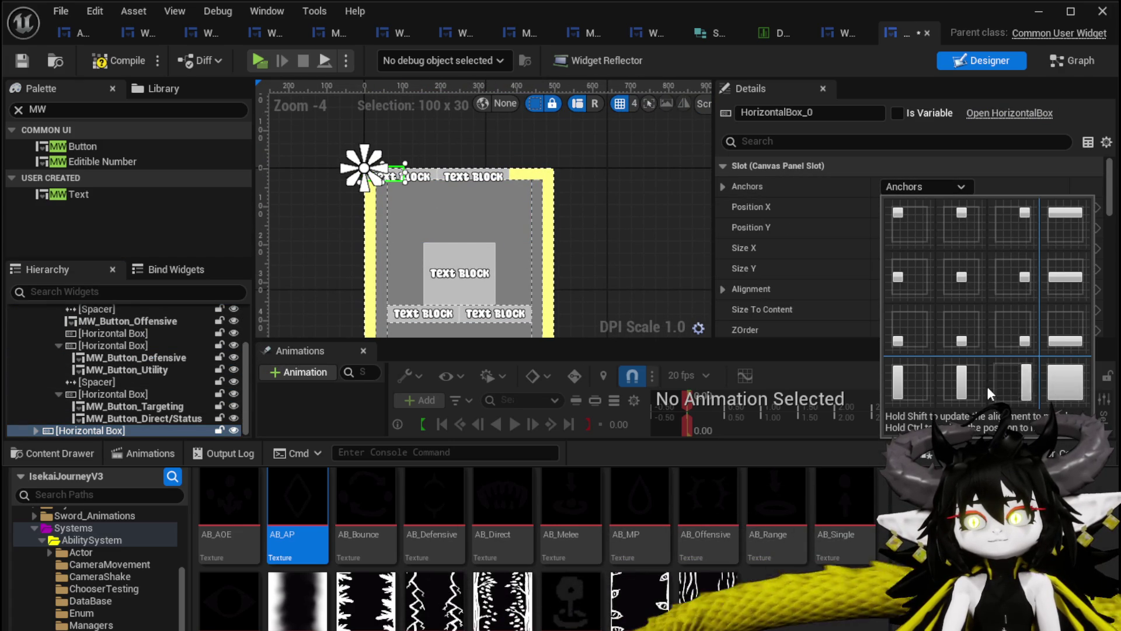
click(1064, 218)
scroll(481, 200, up, 2)
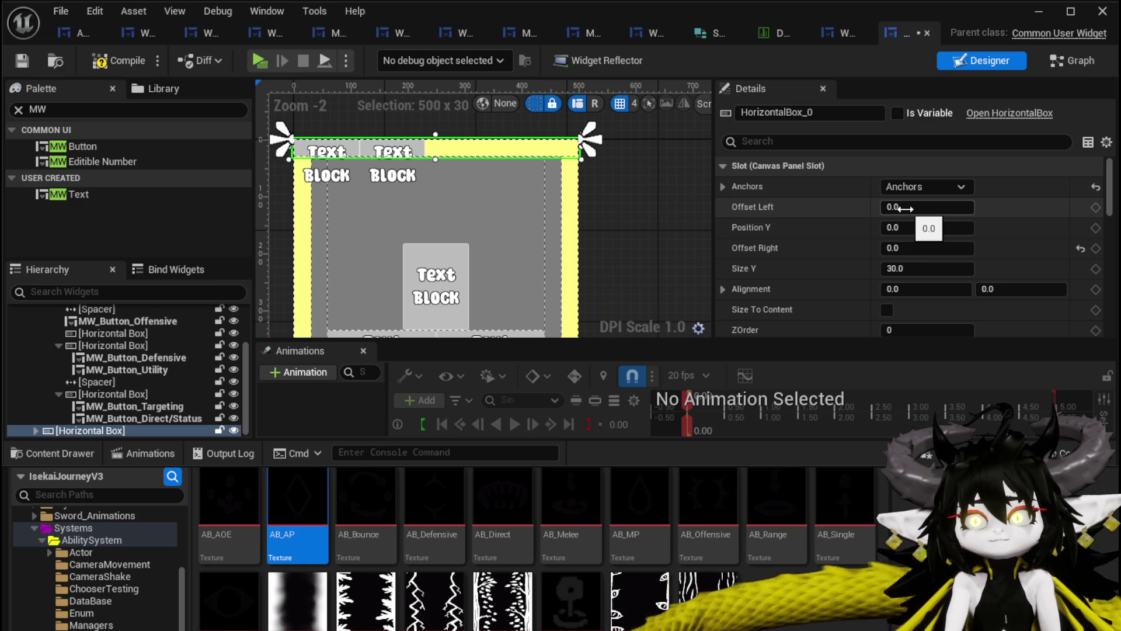
Nudge the box down with small side insets, make Visual and Logic buttons fill it equally, compile and save.
drag(927, 227, 963, 227)
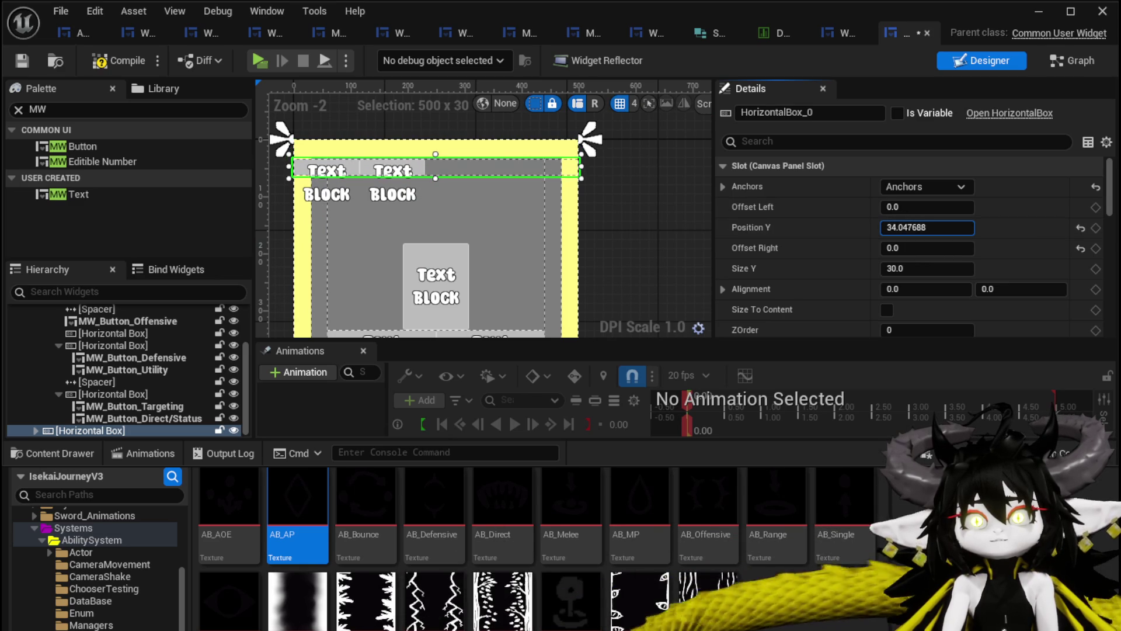
scroll(526, 166, up, 3)
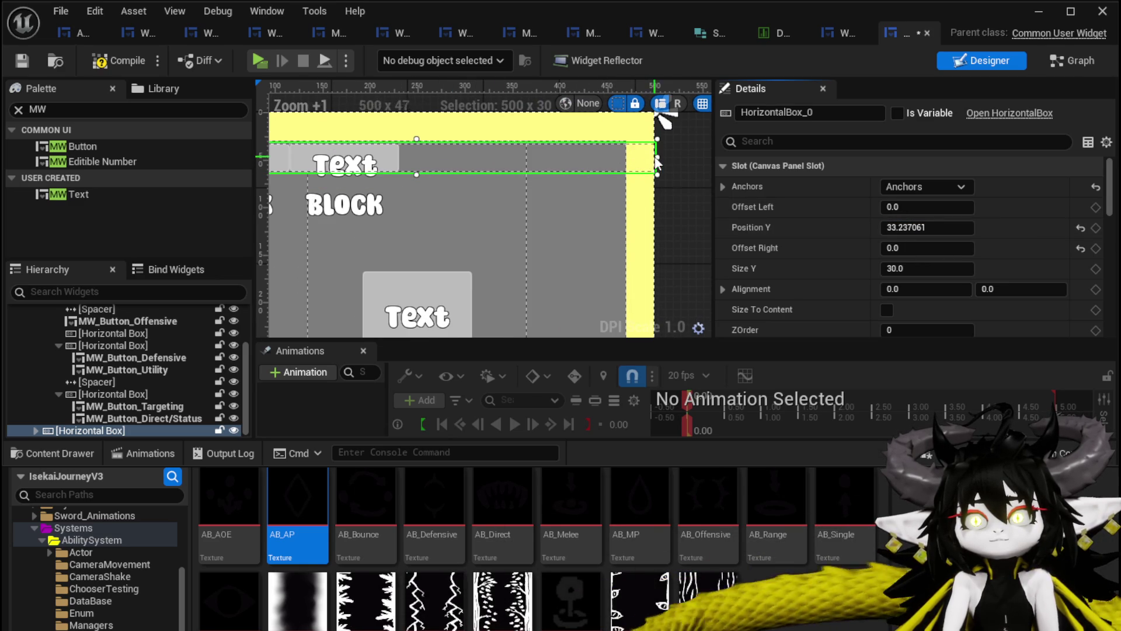
drag(643, 158, 624, 163)
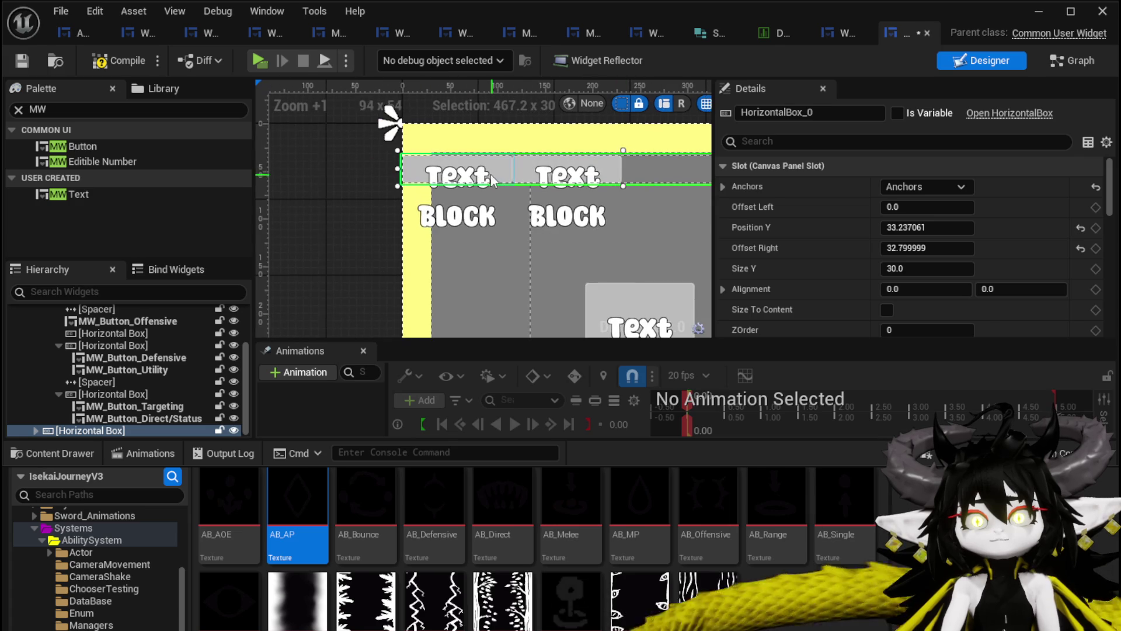
drag(406, 173, 447, 174)
click(448, 173)
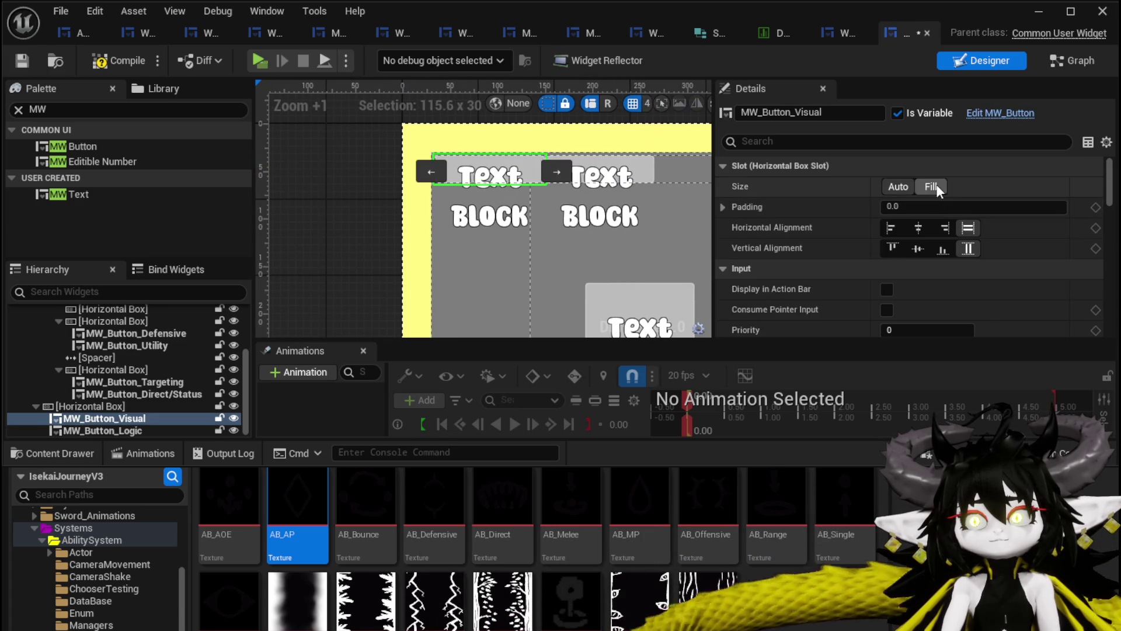
click(931, 186)
scroll(485, 187, down, 2)
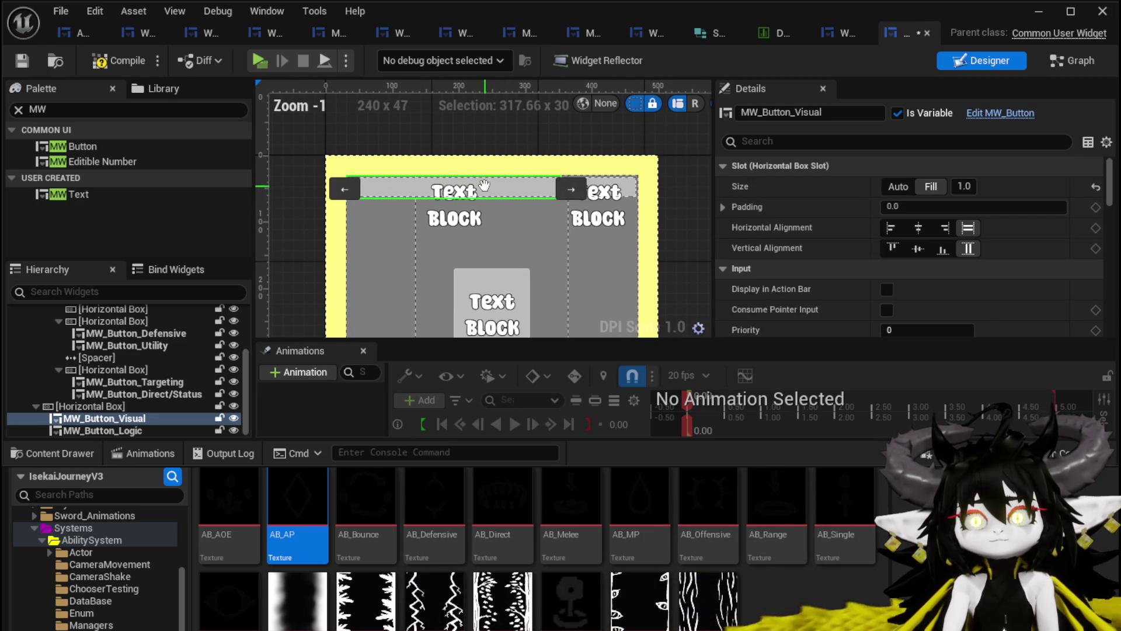
click(611, 186)
click(927, 186)
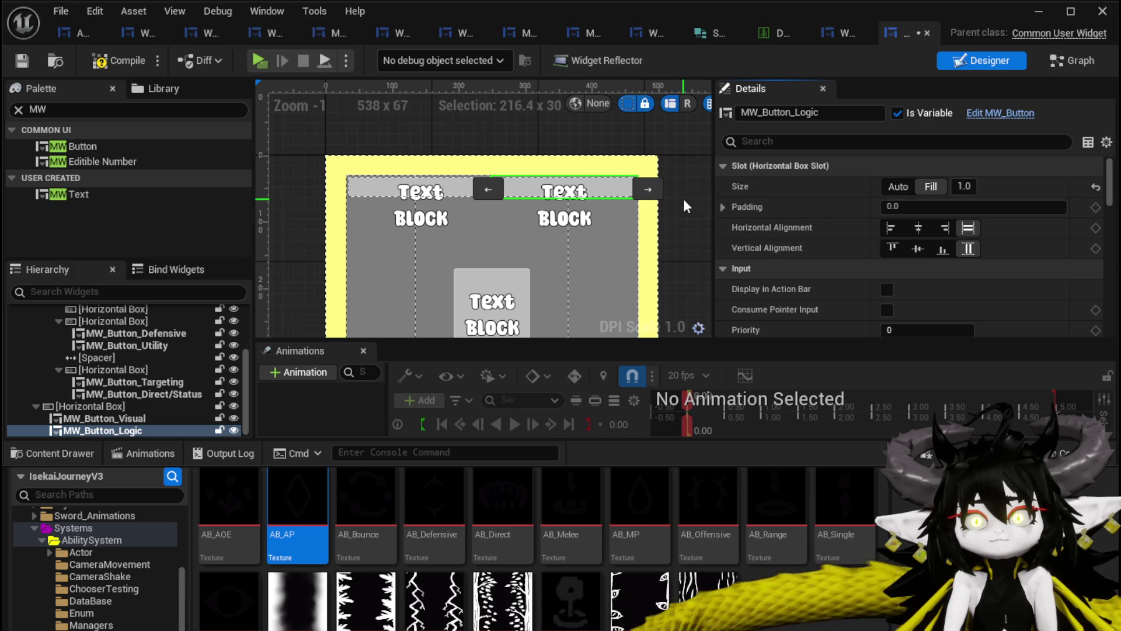
click(13, 55)
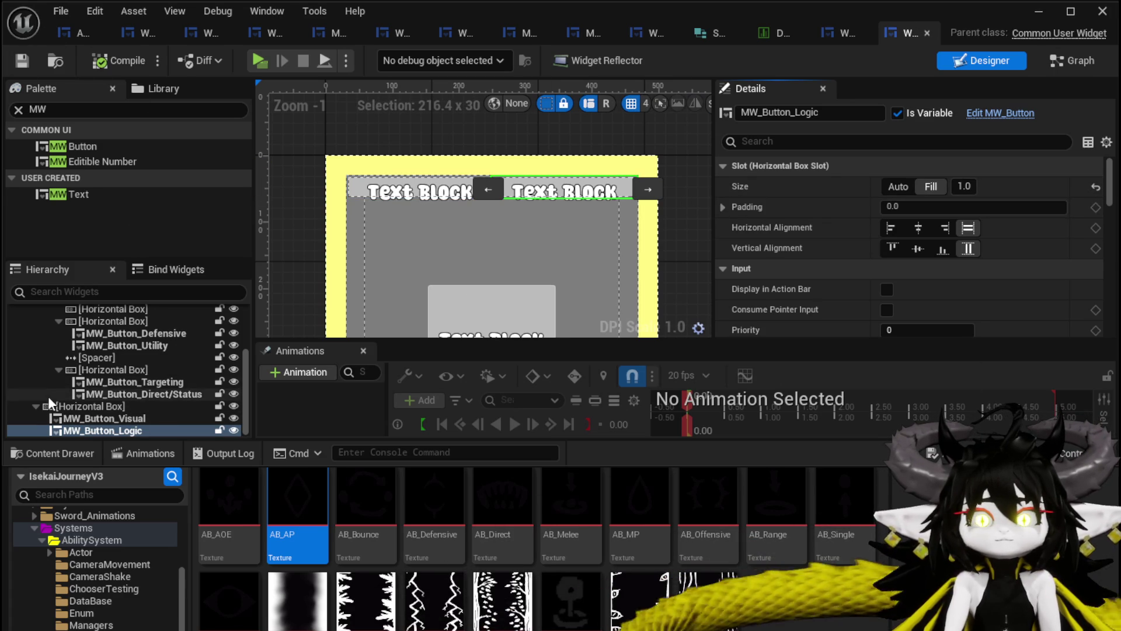
scroll(27, 403, up, 2)
scroll(105, 382, up, 2)
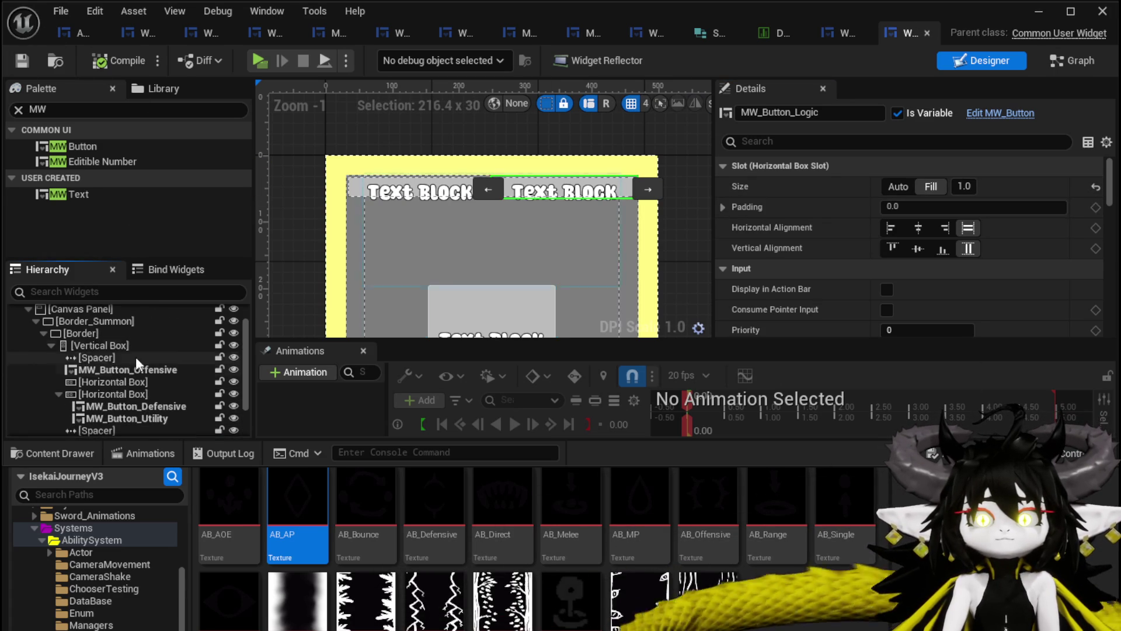
Move MW_Button_Offensive directly under the canvas panel, centre-anchored with height 100.
click(460, 309)
drag(107, 371, 78, 307)
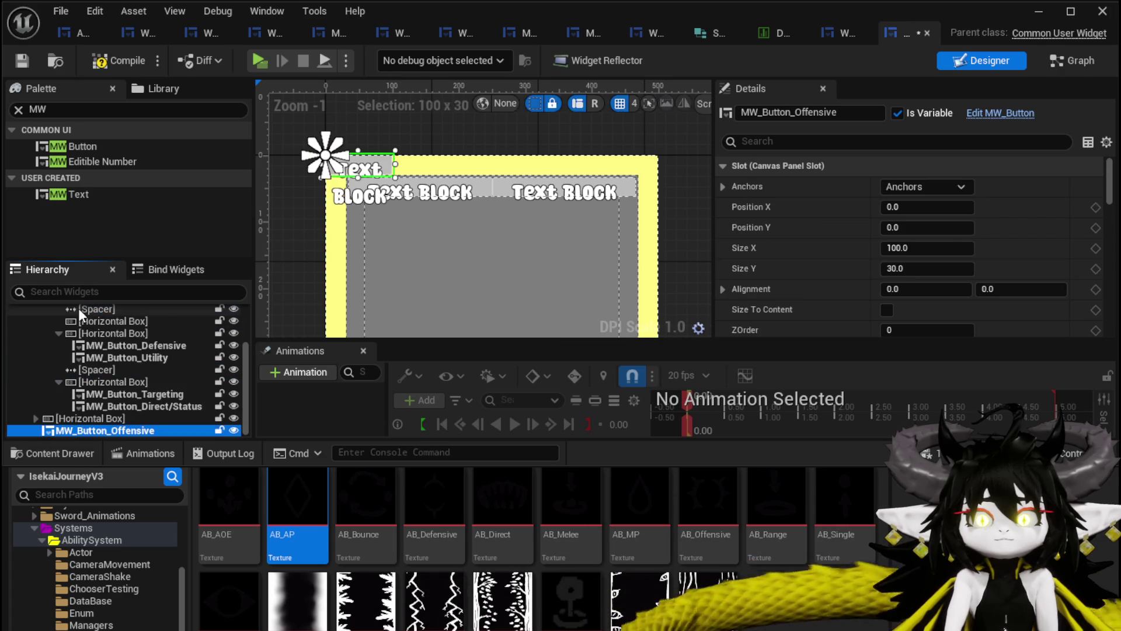
click(920, 187)
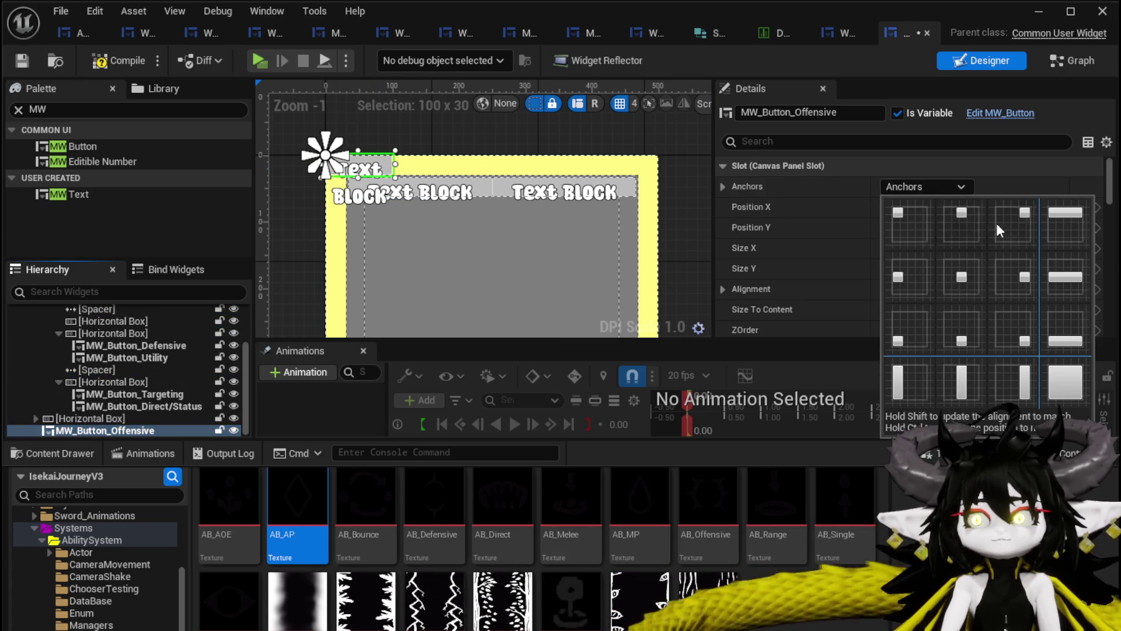
click(967, 287)
click(928, 268)
text(100)
key(Return)
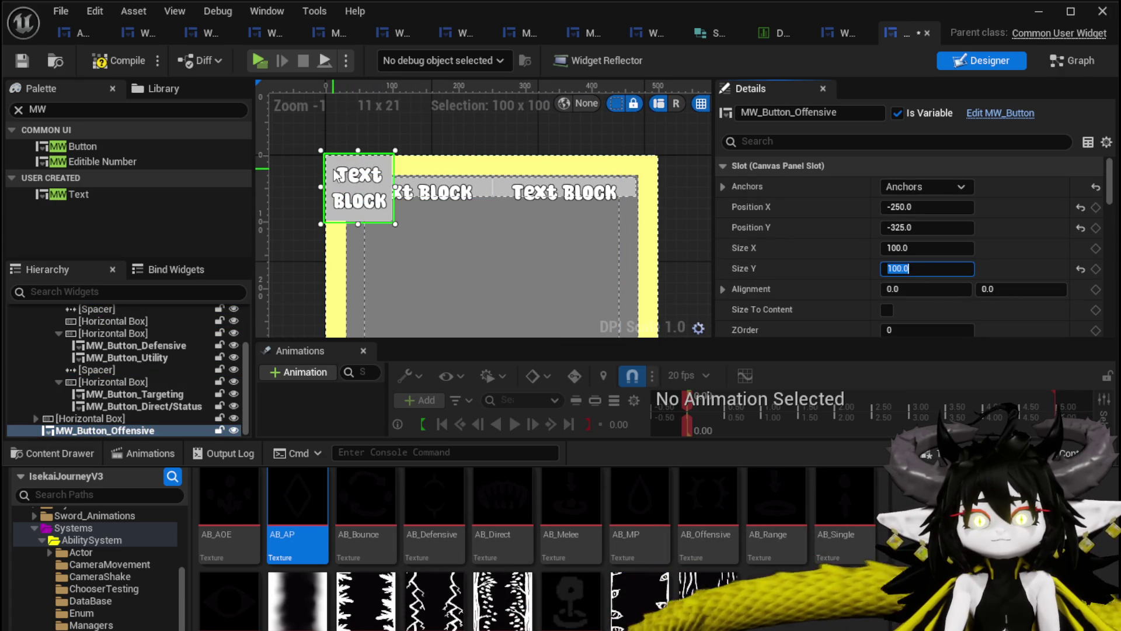
Centre the Offensive button horizontally with Position X 0 and Alignment X 0.5, then compile and save.
drag(339, 172, 465, 279)
scroll(491, 271, down, 2)
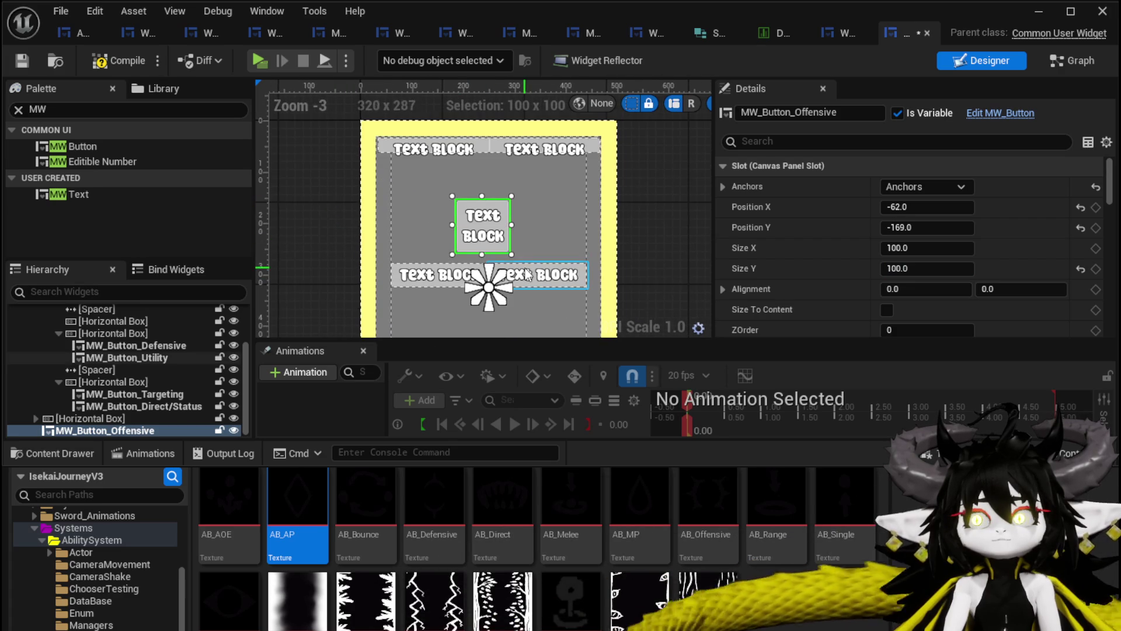
scroll(526, 275, up, 1)
click(928, 207)
text(0)
key(Return)
click(912, 288)
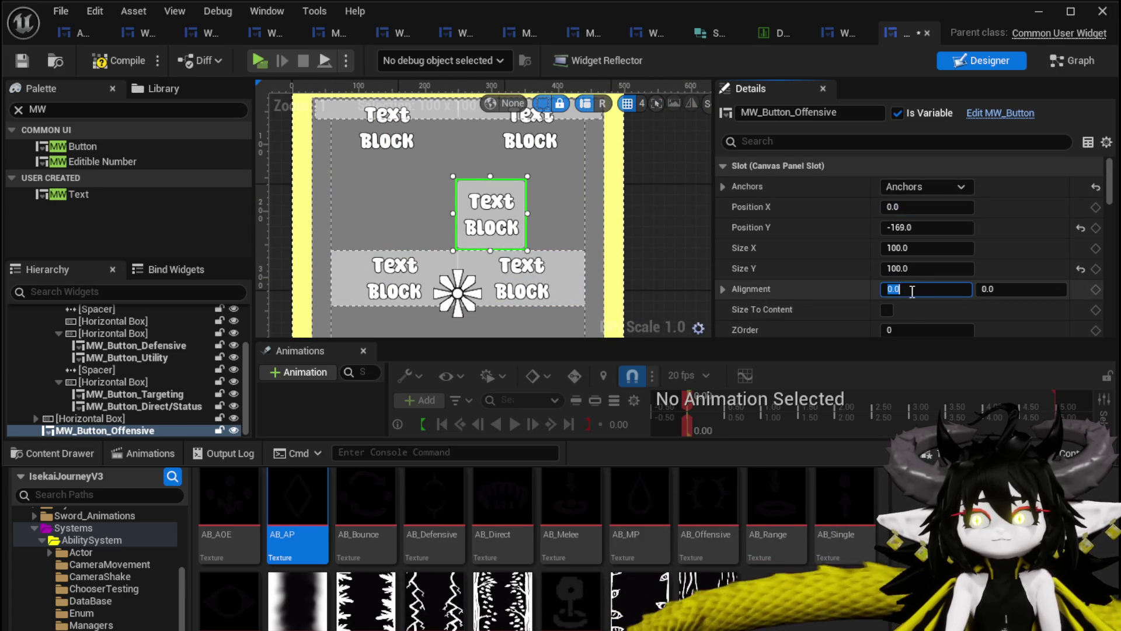
text(0.06)
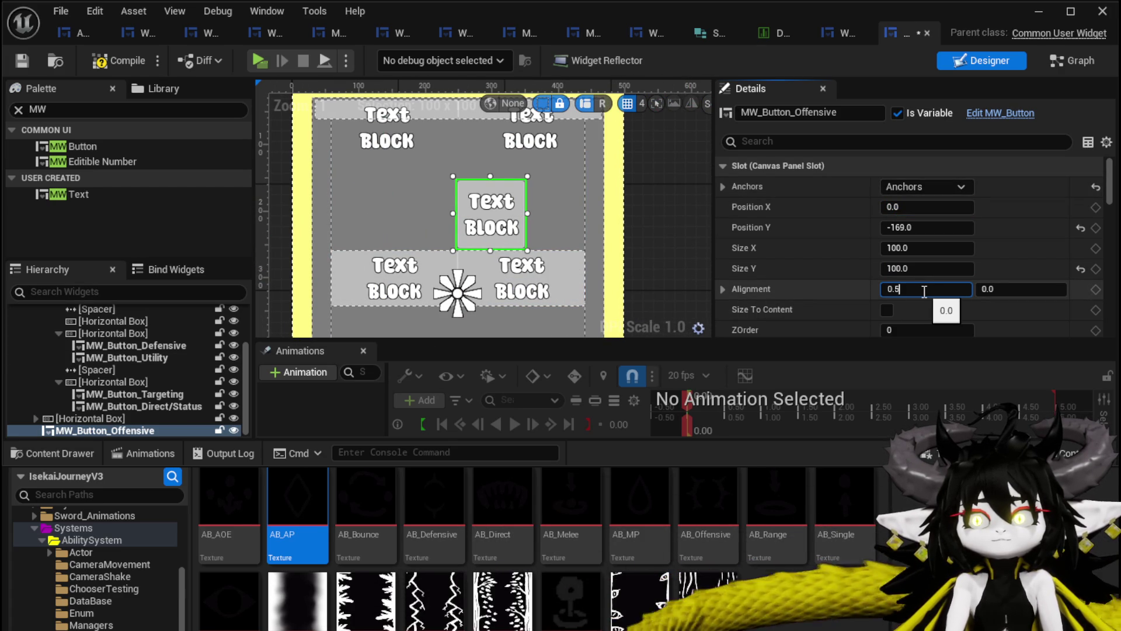
key(Return)
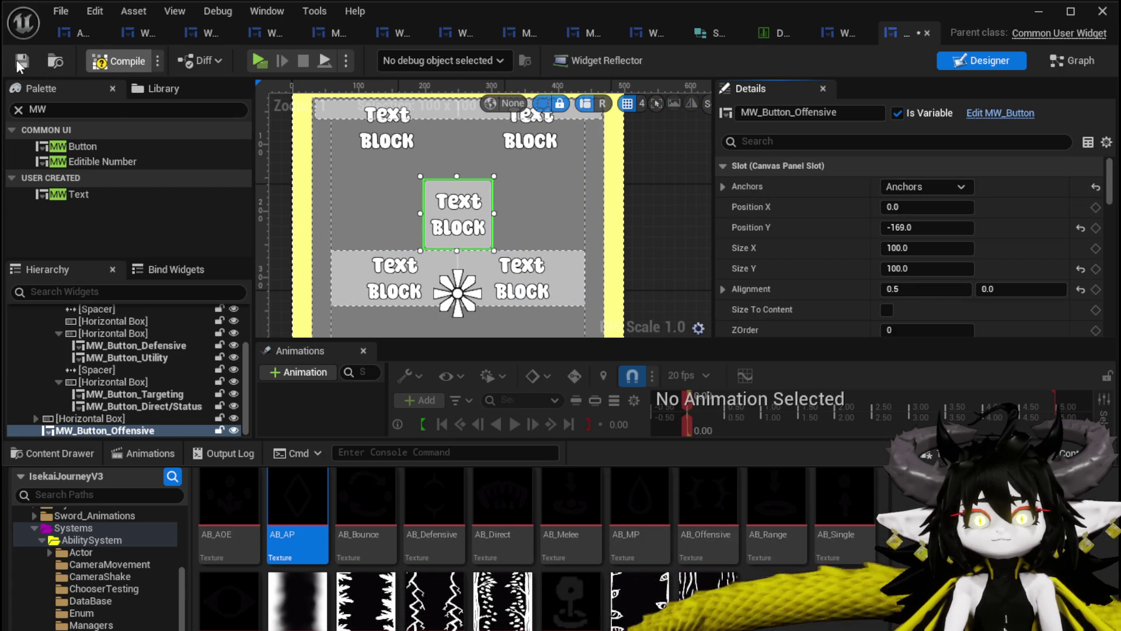
click(18, 63)
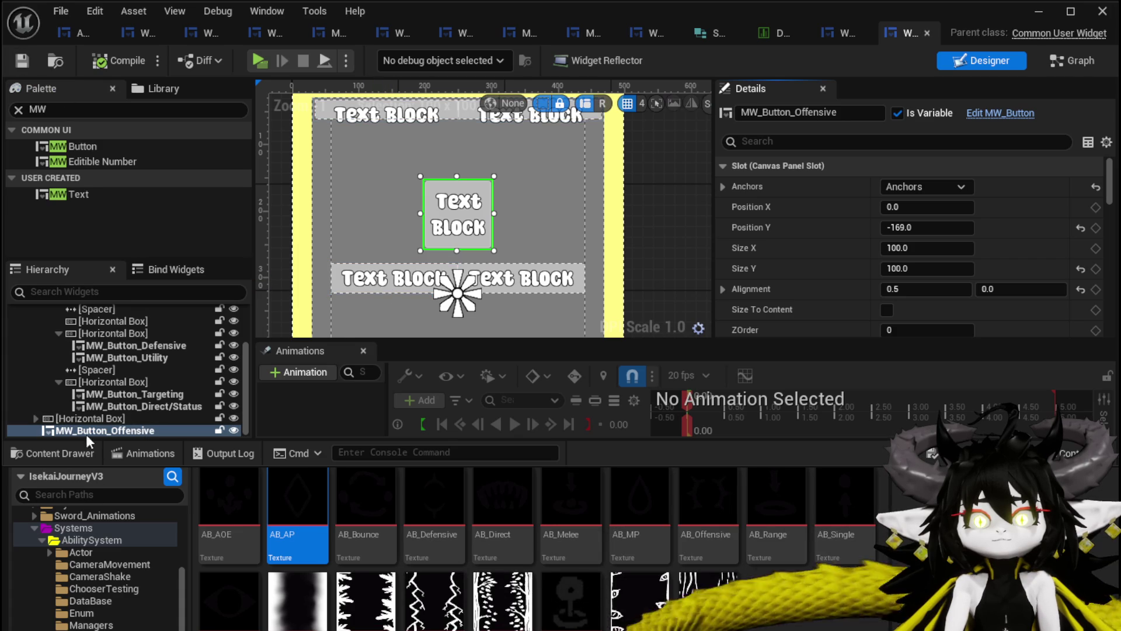
click(100, 334)
scroll(107, 342, up, 1)
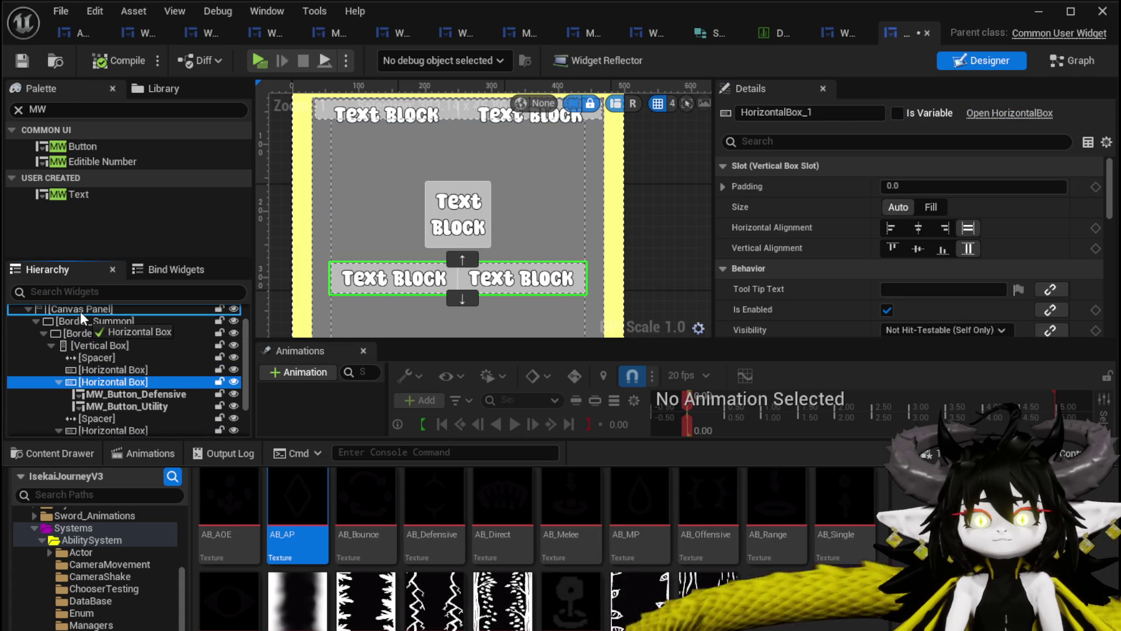
Move the Defensive/Utility row under the canvas panel, size it 200×100 and centre-anchor it.
drag(78, 320, 80, 310)
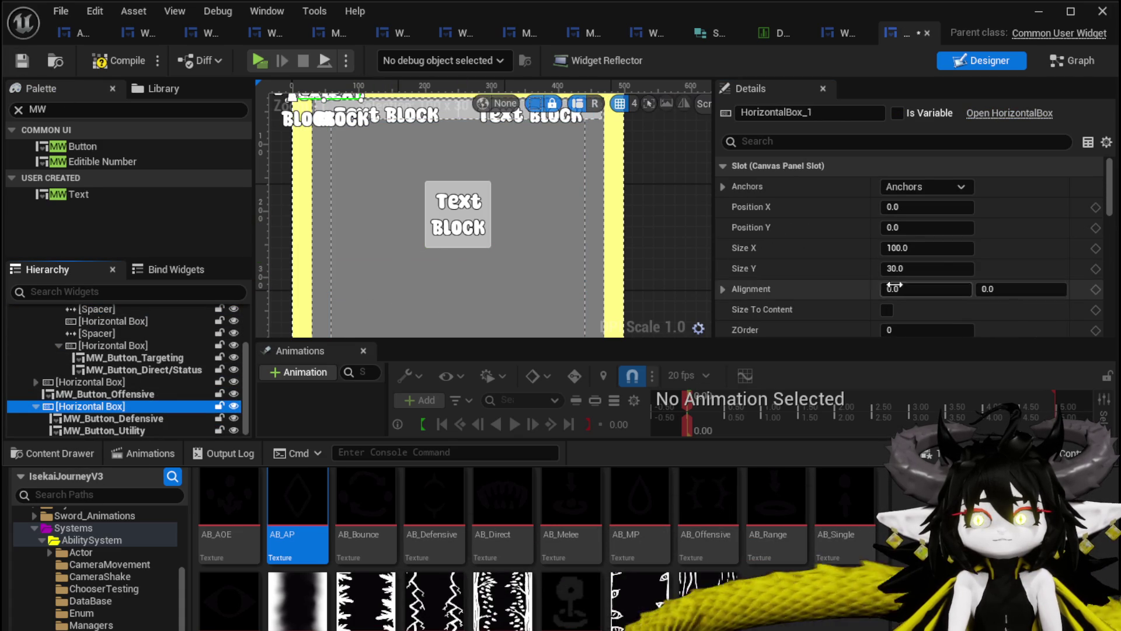
click(935, 269)
text(1)
key(Return)
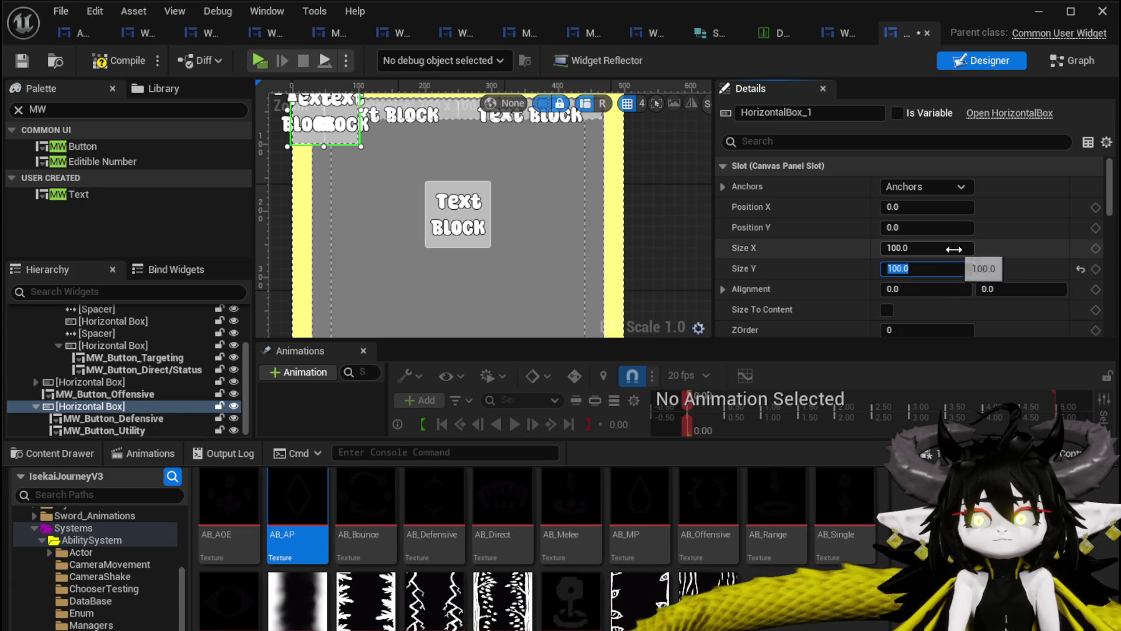
text(200)
key(Return)
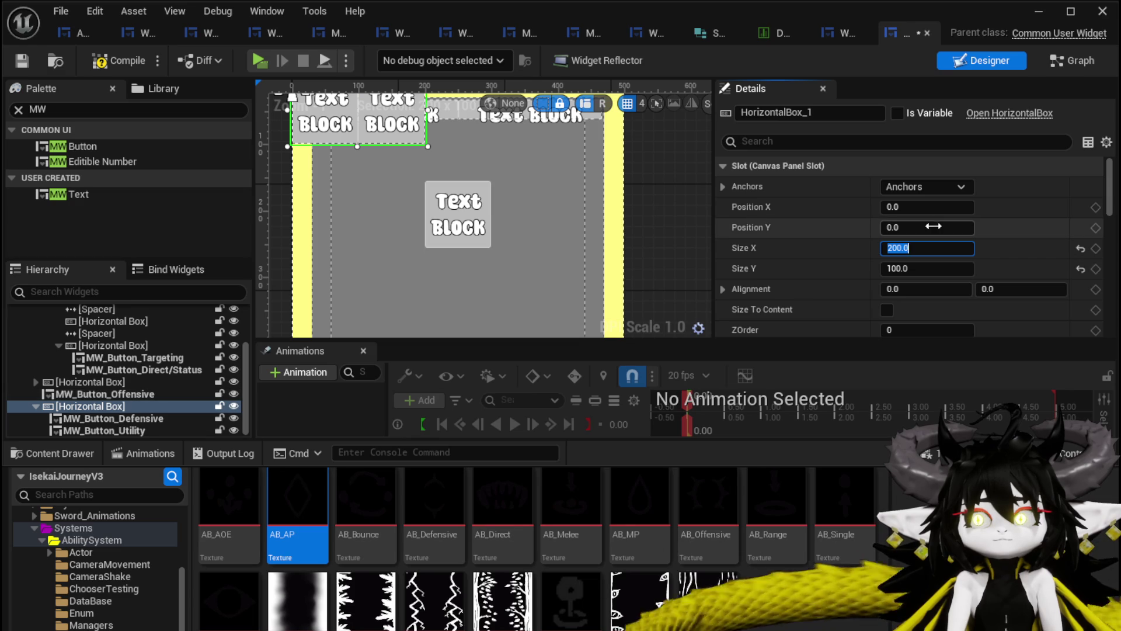
click(924, 187)
click(968, 275)
mouse_move(926, 206)
mouse_down()
mouse_move(955, 206)
mouse_move(963, 227)
mouse_up()
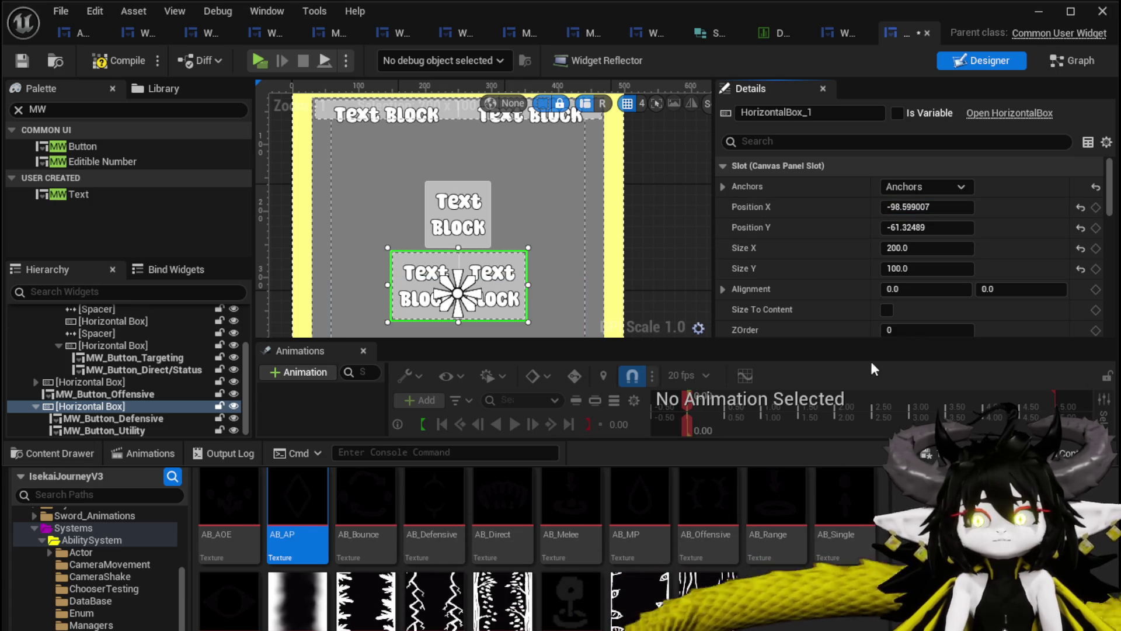
Centre the row horizontally with Alignment X 0.5 and Position X 0, then compile.
click(893, 289)
text(5)
key(Return)
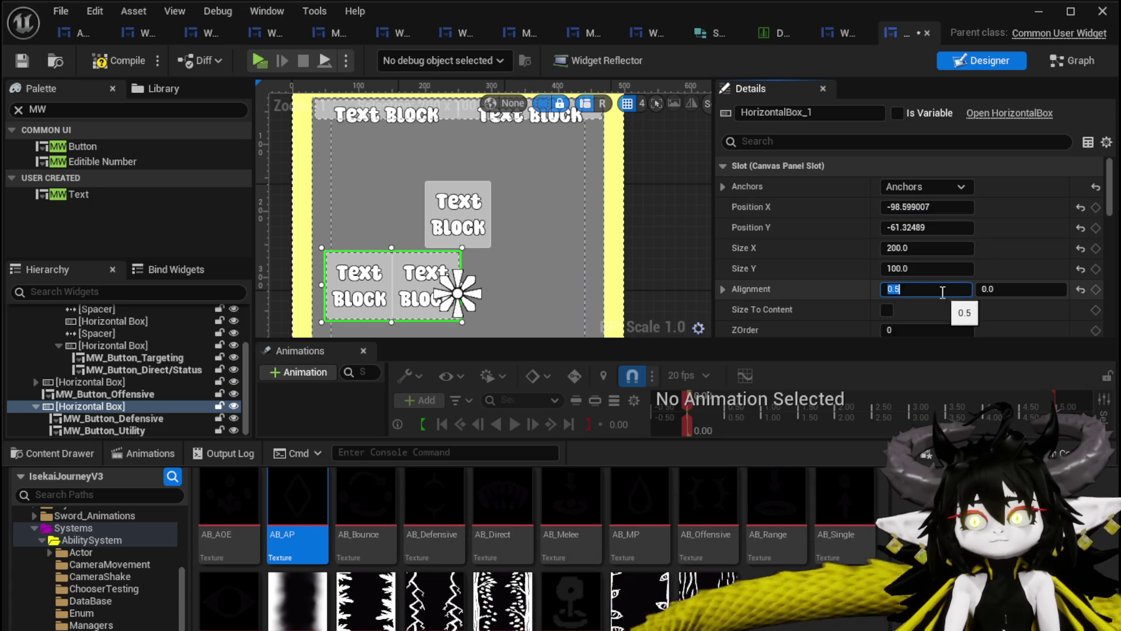
click(927, 207)
text(0)
key(Return)
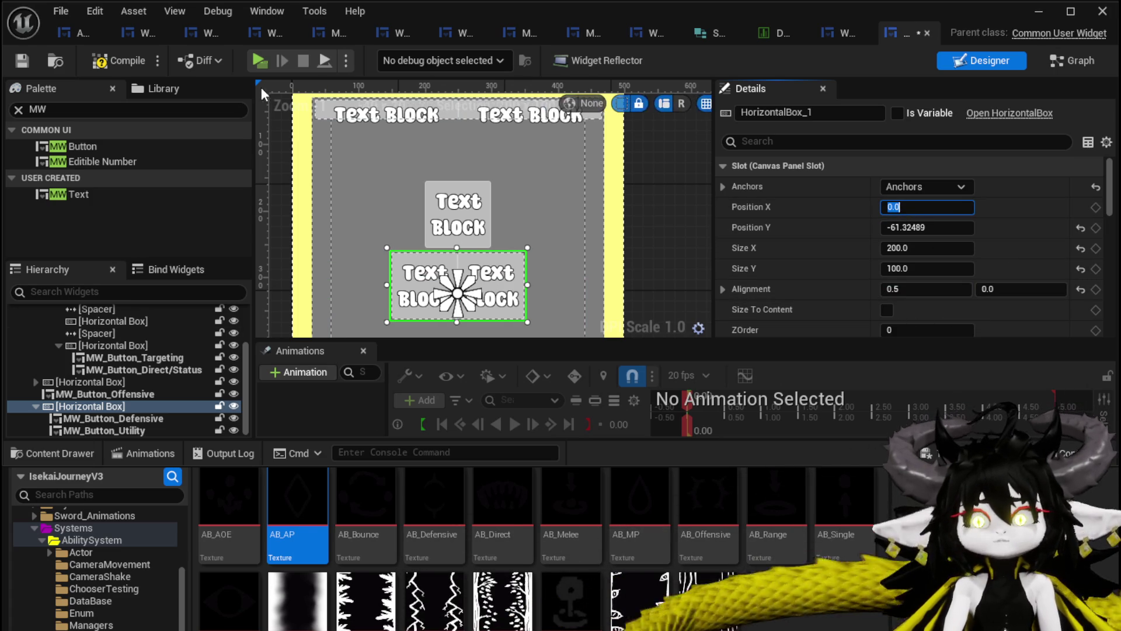
click(22, 63)
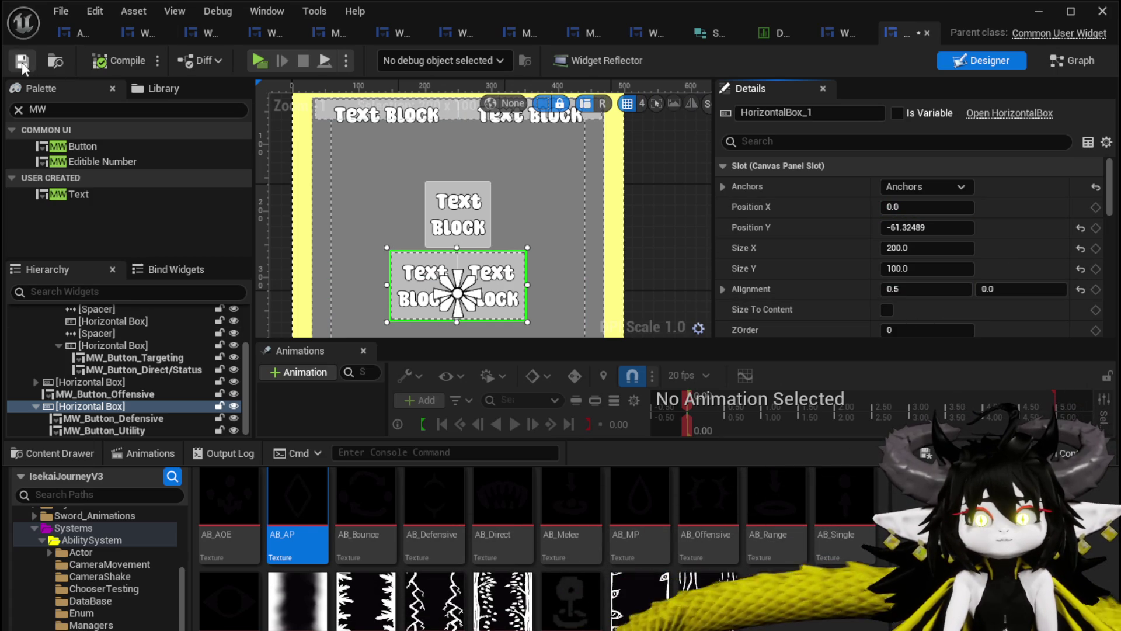
Add a Spacer between the Defensive and Utility buttons and widen the row to 250.
mouse_move(89, 334)
mouse_down()
mouse_move(80, 414)
mouse_move(91, 422)
mouse_up()
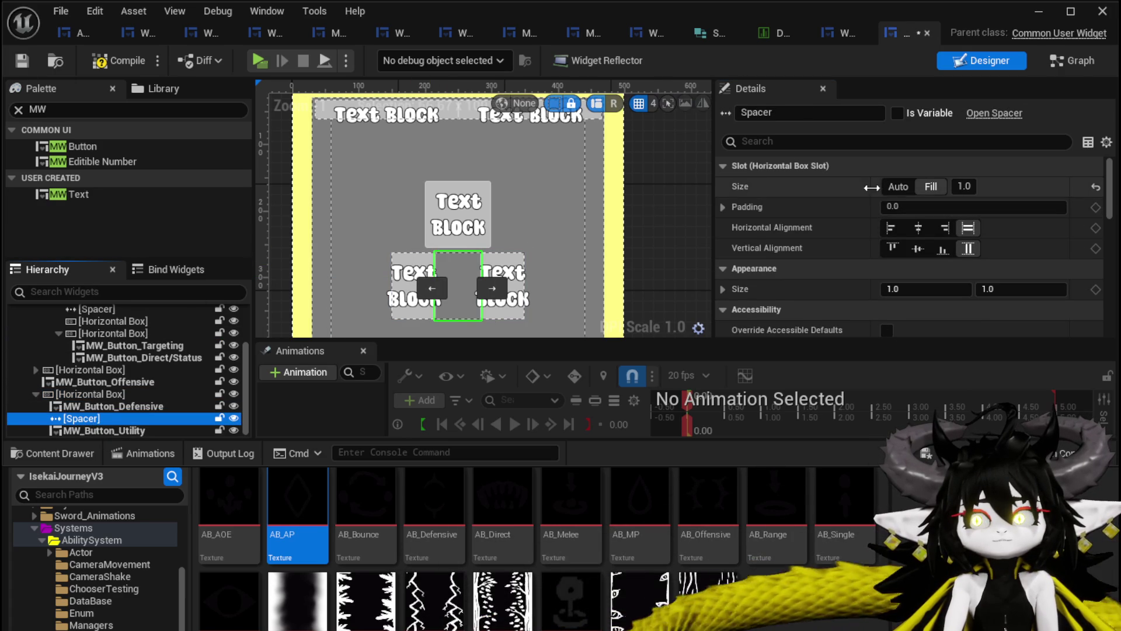
click(891, 188)
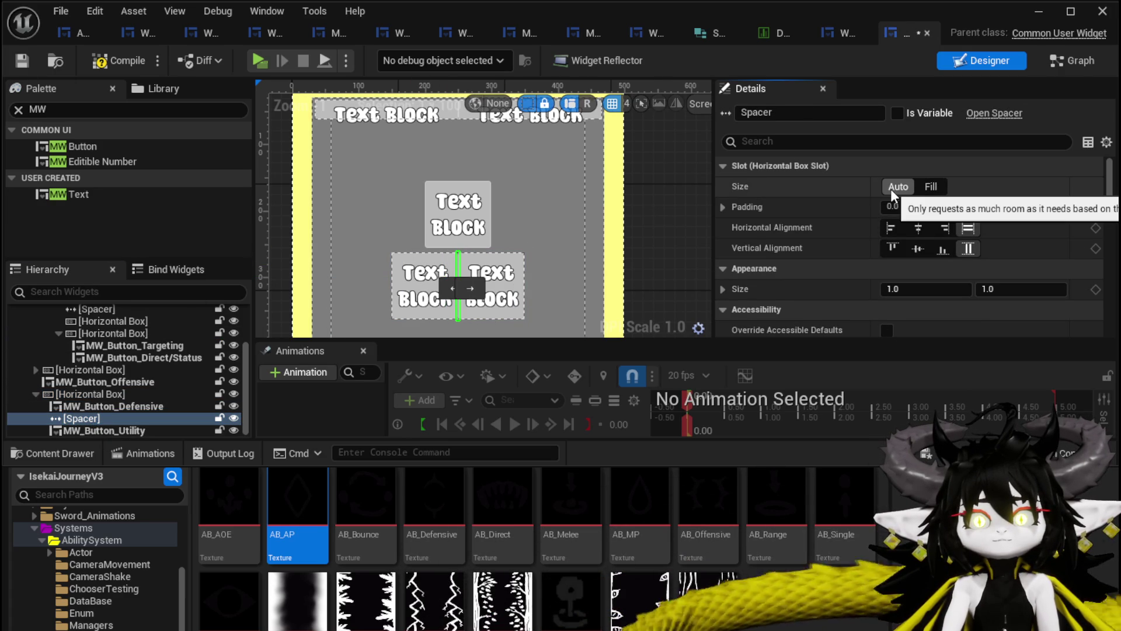
click(508, 258)
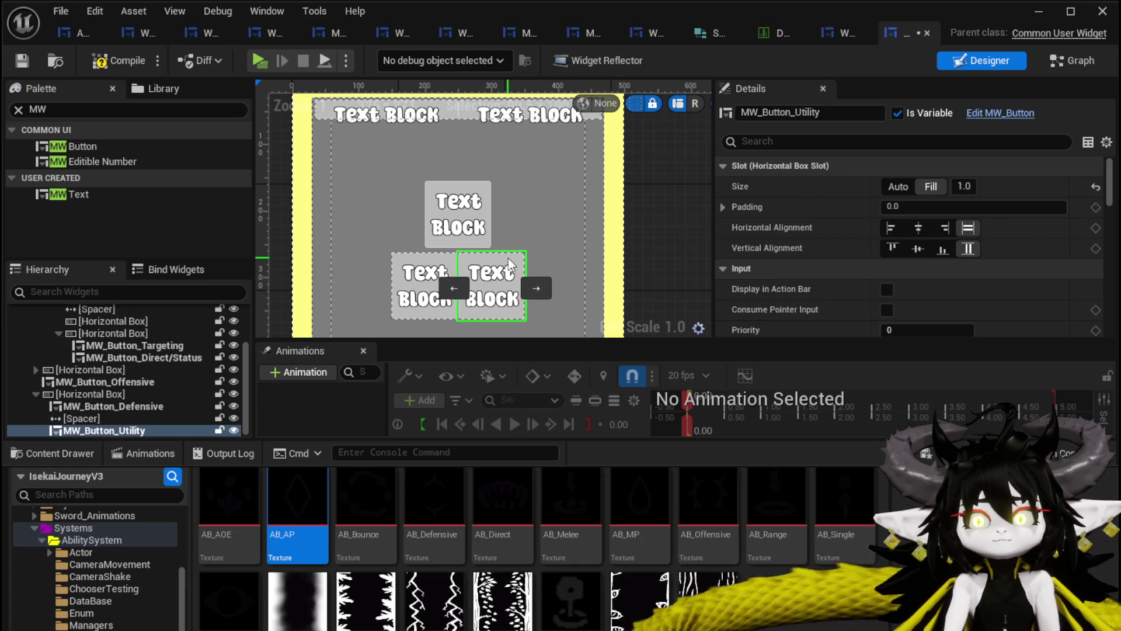
click(86, 393)
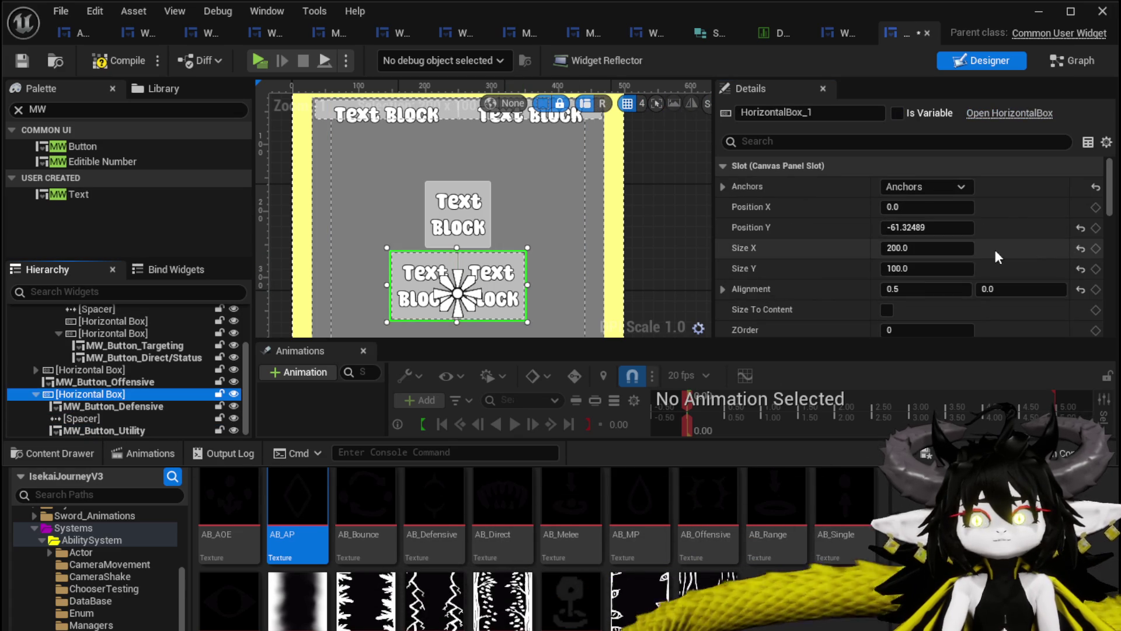
click(893, 247)
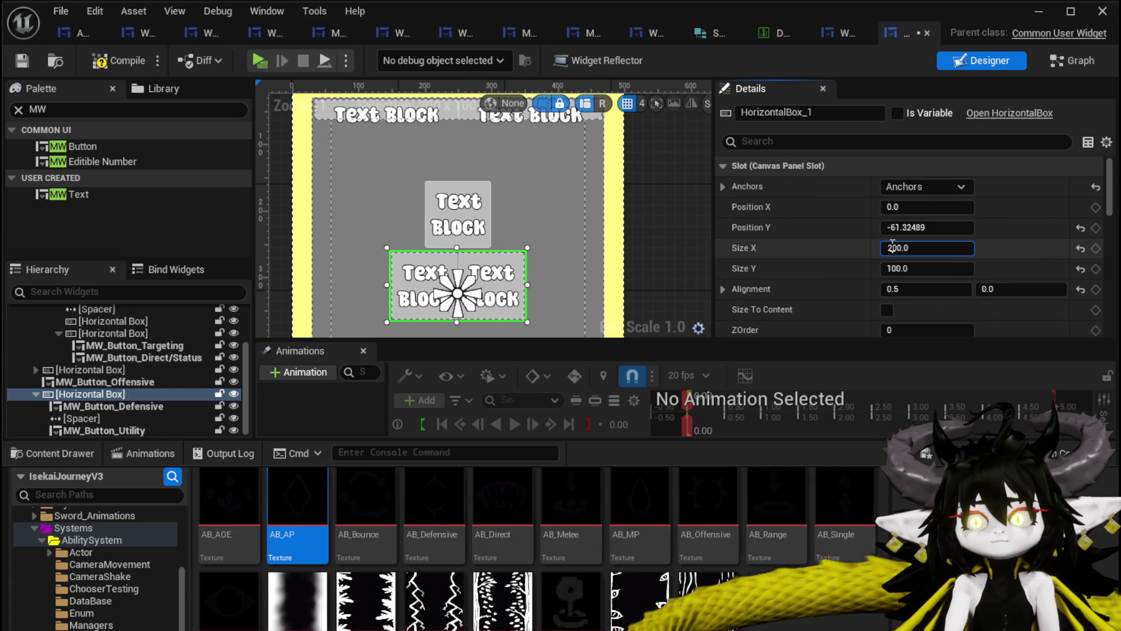
text(250)
key(Return)
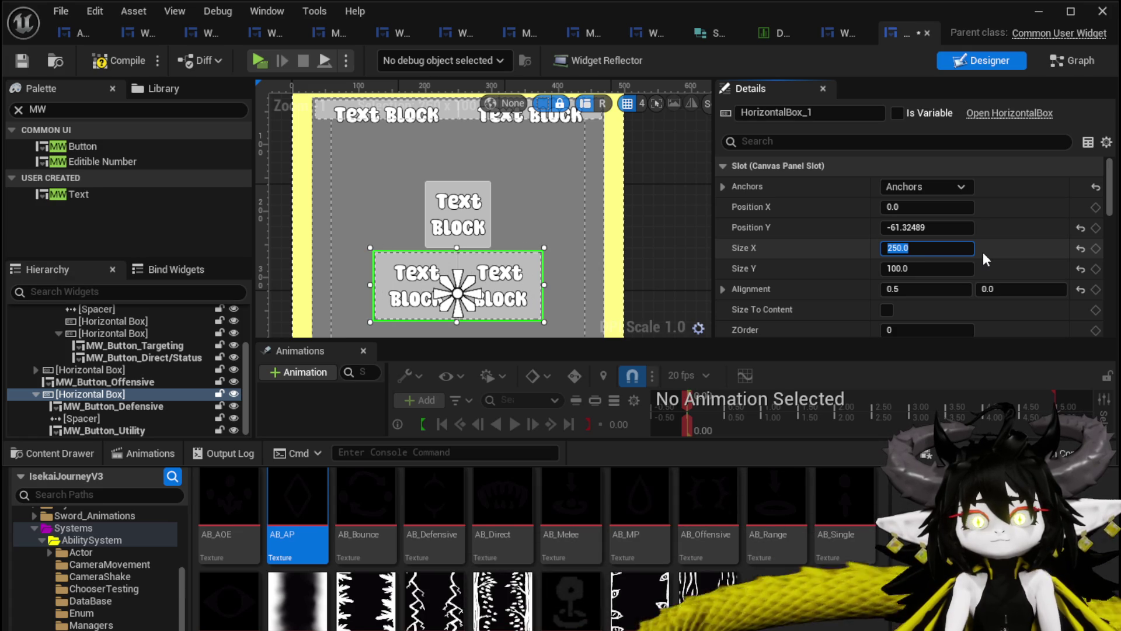
Set the spacer to Fill size with Fill horizontal and vertical alignment after trying Center.
click(458, 261)
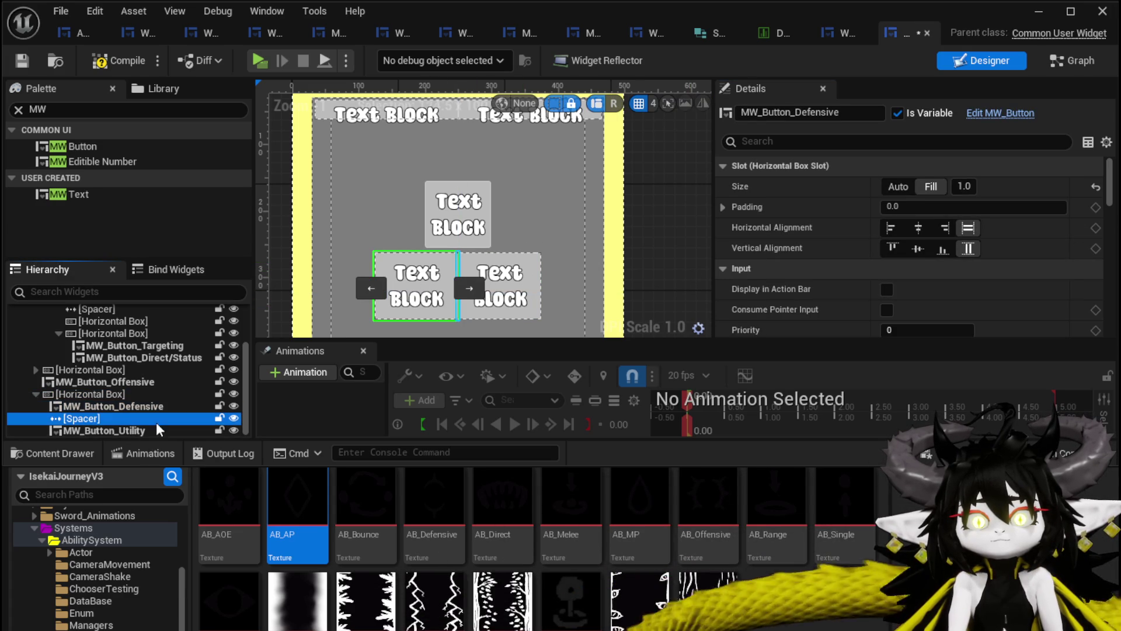
click(926, 190)
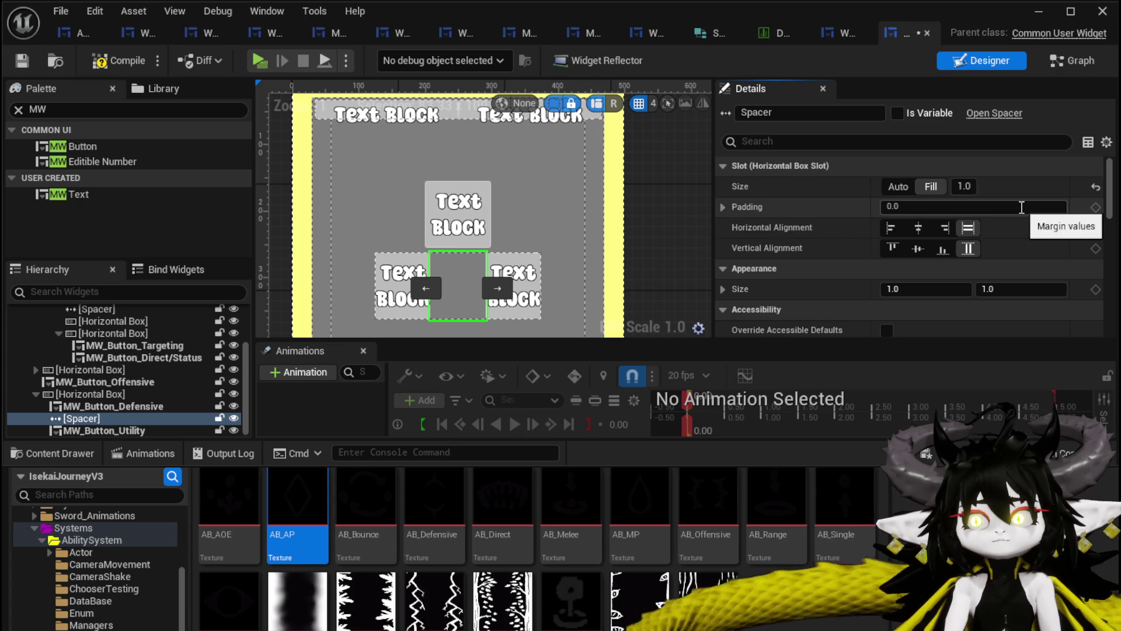
click(918, 228)
click(918, 249)
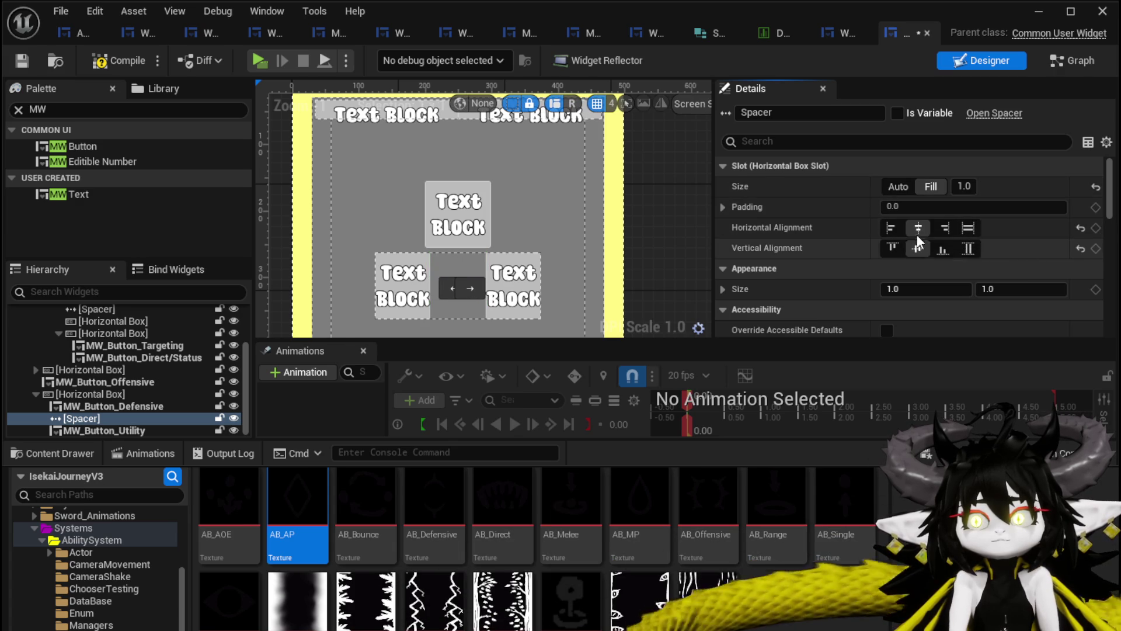
click(968, 228)
click(968, 248)
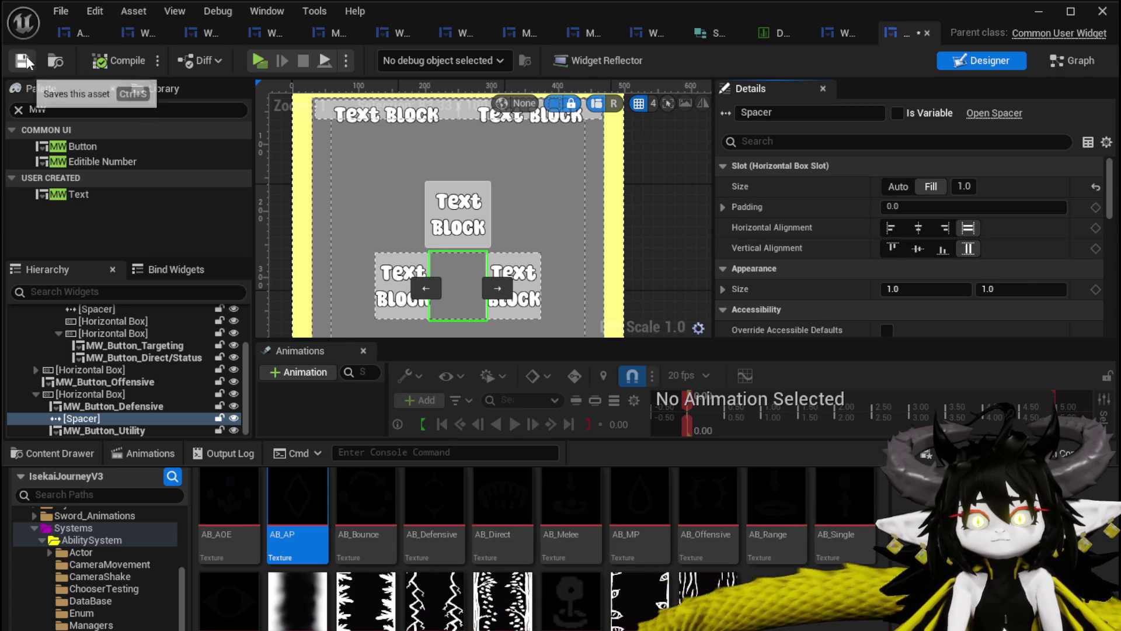
Widen the Defensive/Utility row to 300 and compile the widget.
click(91, 394)
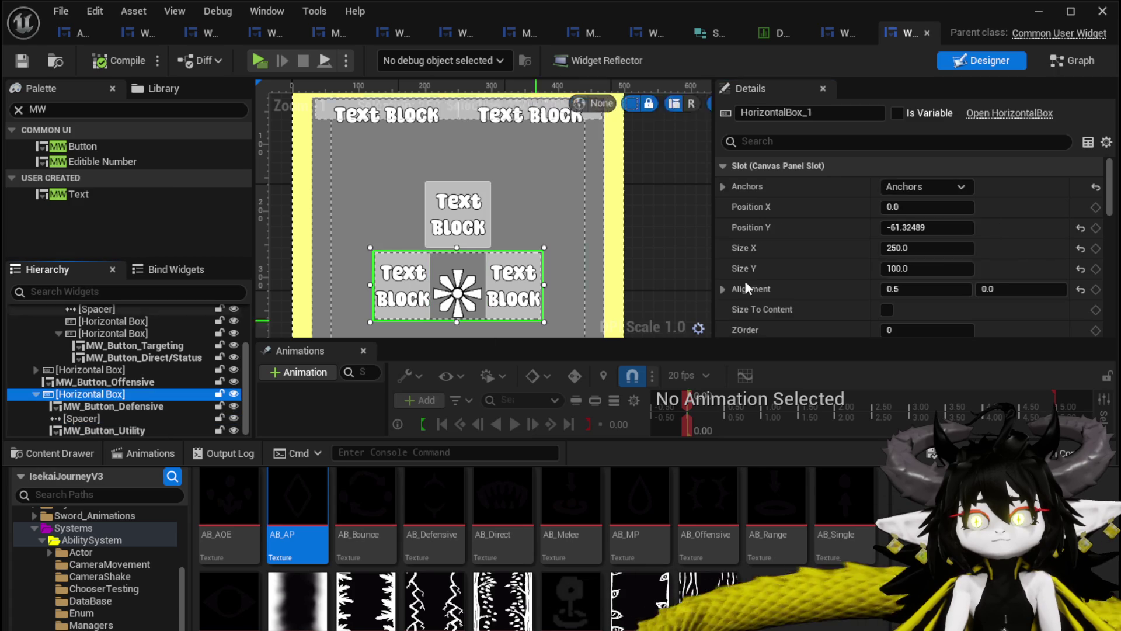
click(934, 248)
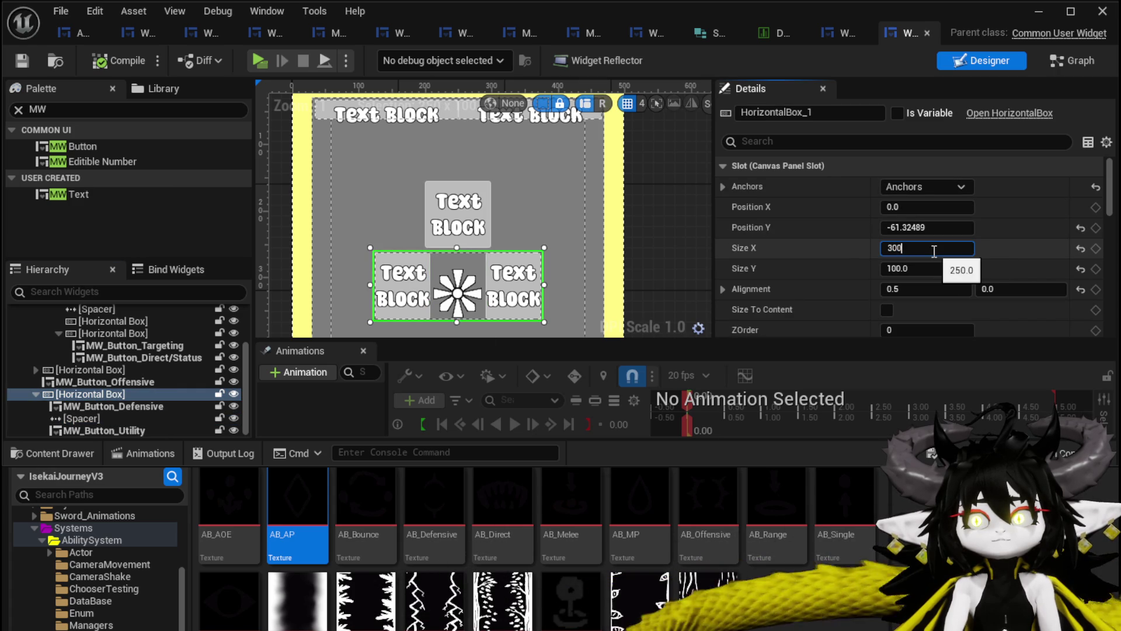
key(Return)
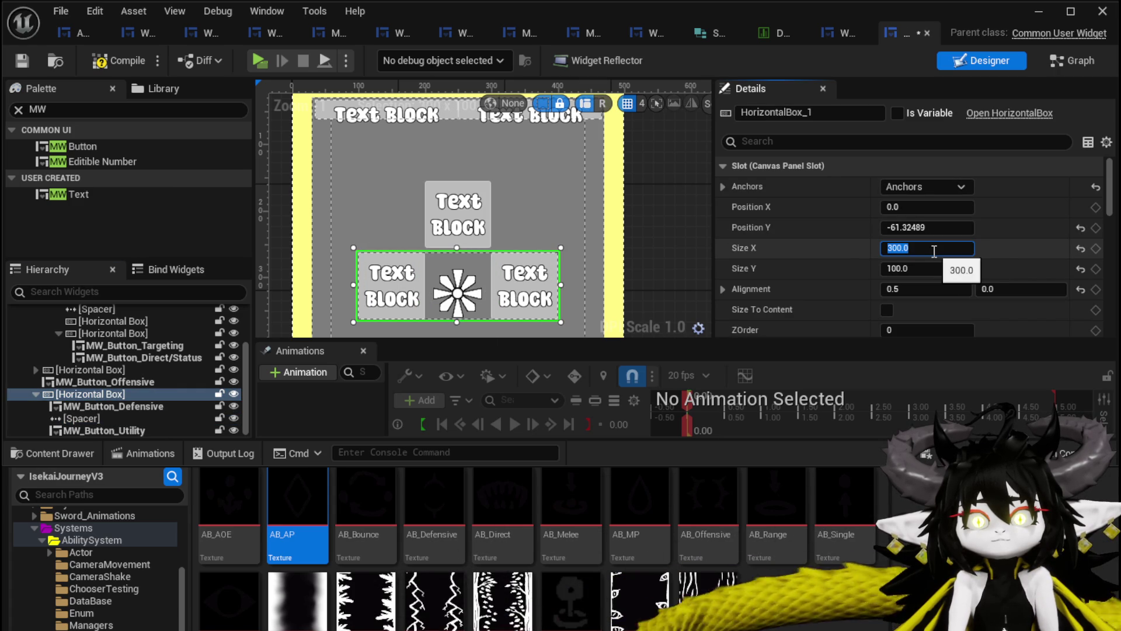
click(128, 64)
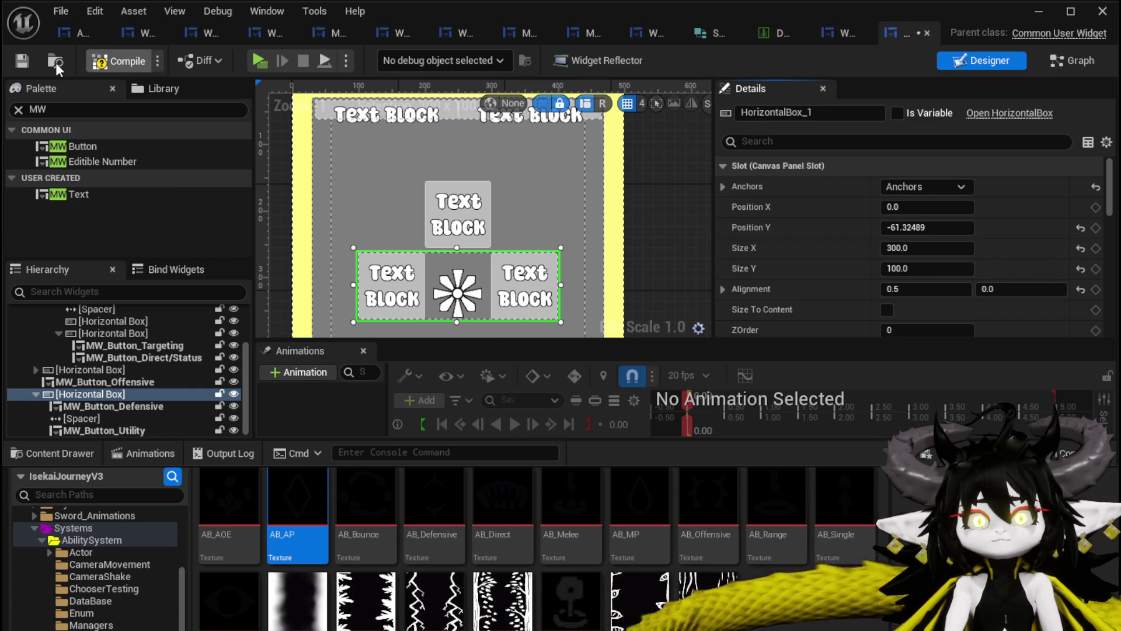
scroll(522, 214, down, 4)
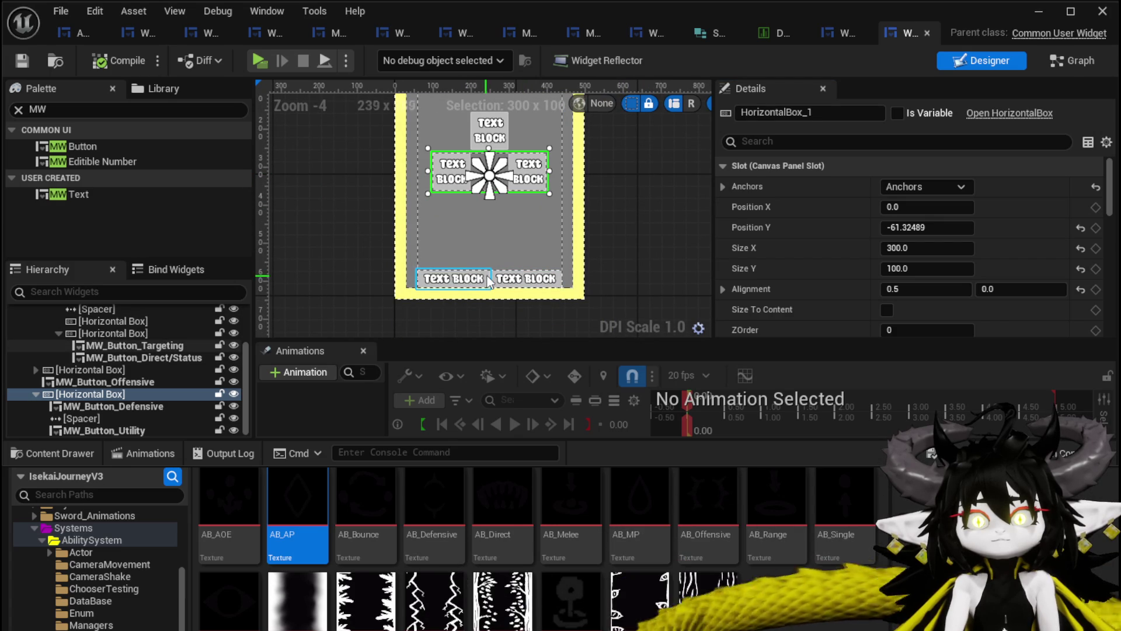
Move the Targeting row directly under the Canvas Panel and anchor it to the bottom centre.
click(488, 280)
click(114, 333)
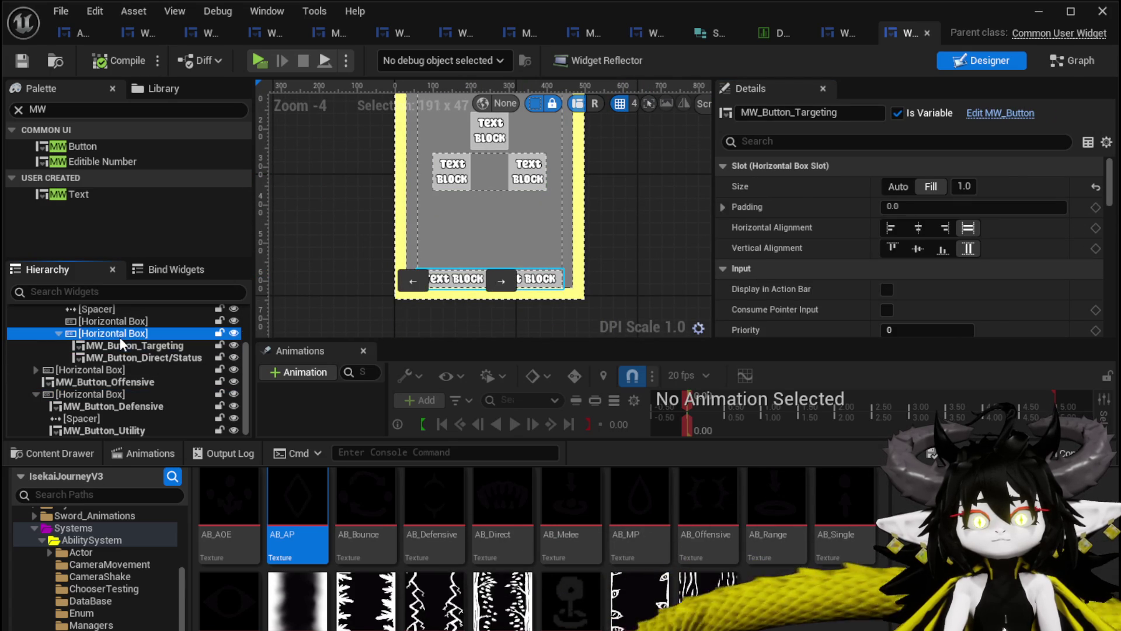
scroll(113, 331, up, 2)
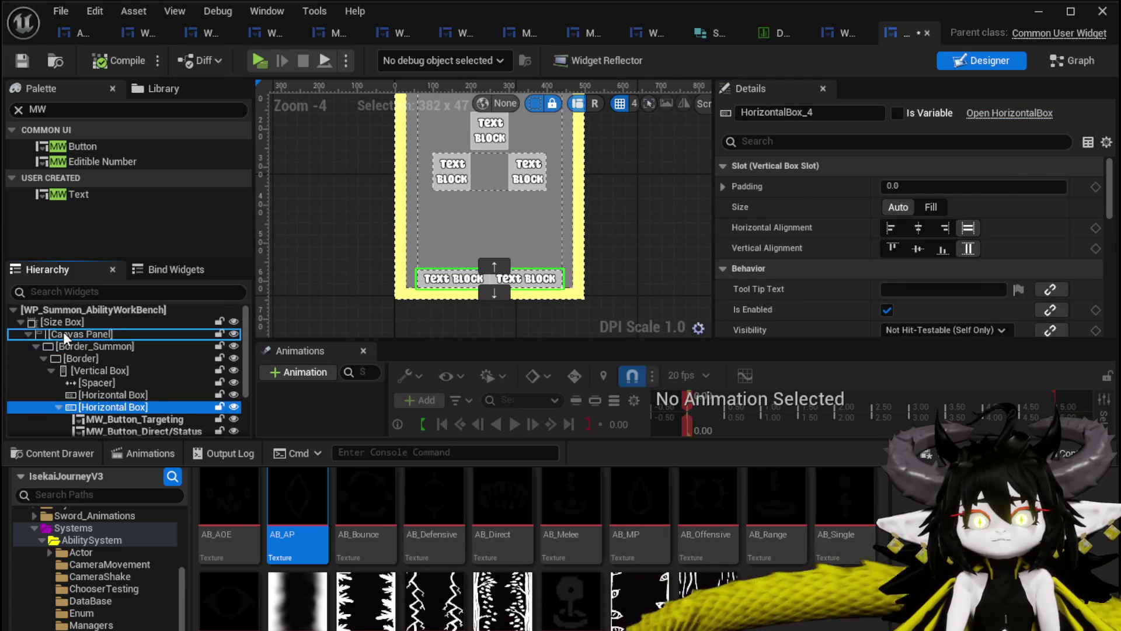
drag(62, 348, 63, 332)
click(919, 186)
click(954, 261)
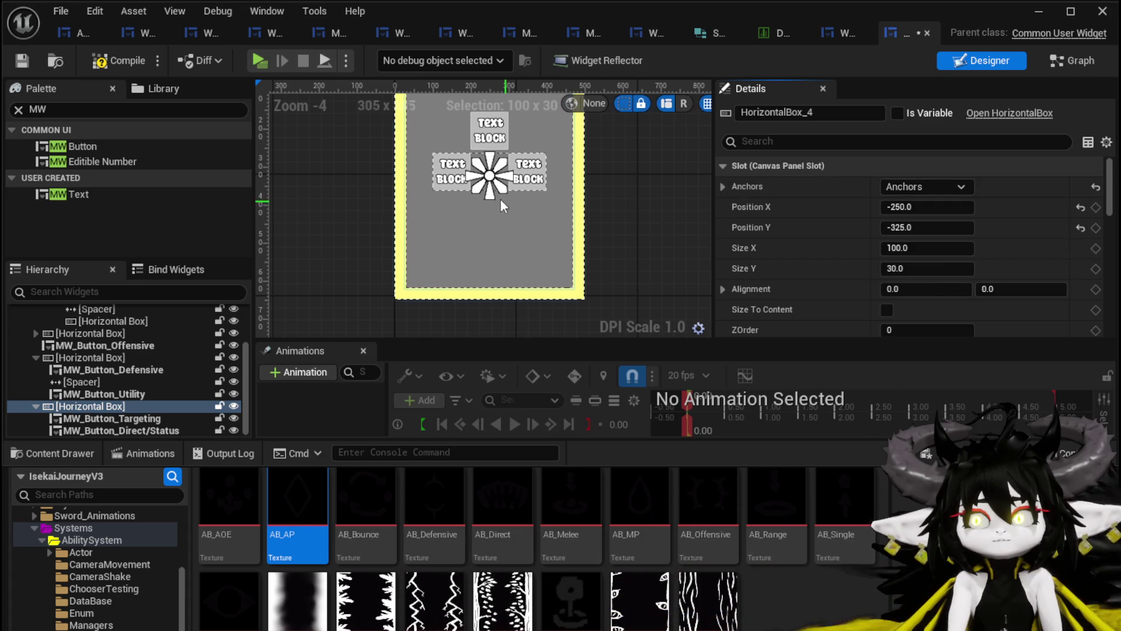
click(931, 184)
click(1066, 312)
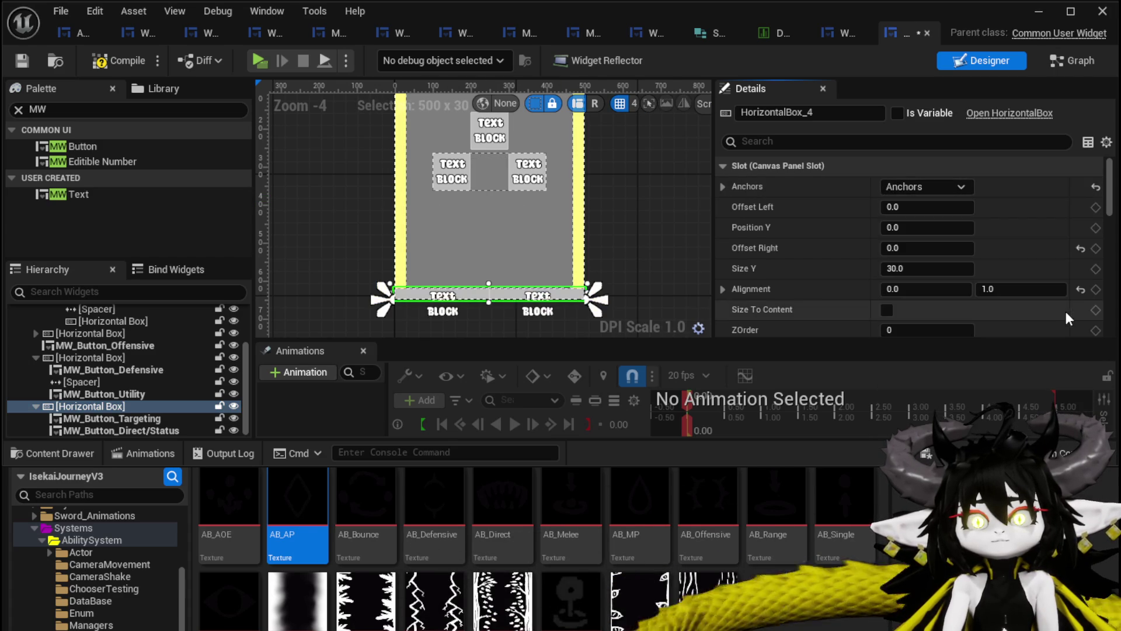
click(924, 186)
click(954, 273)
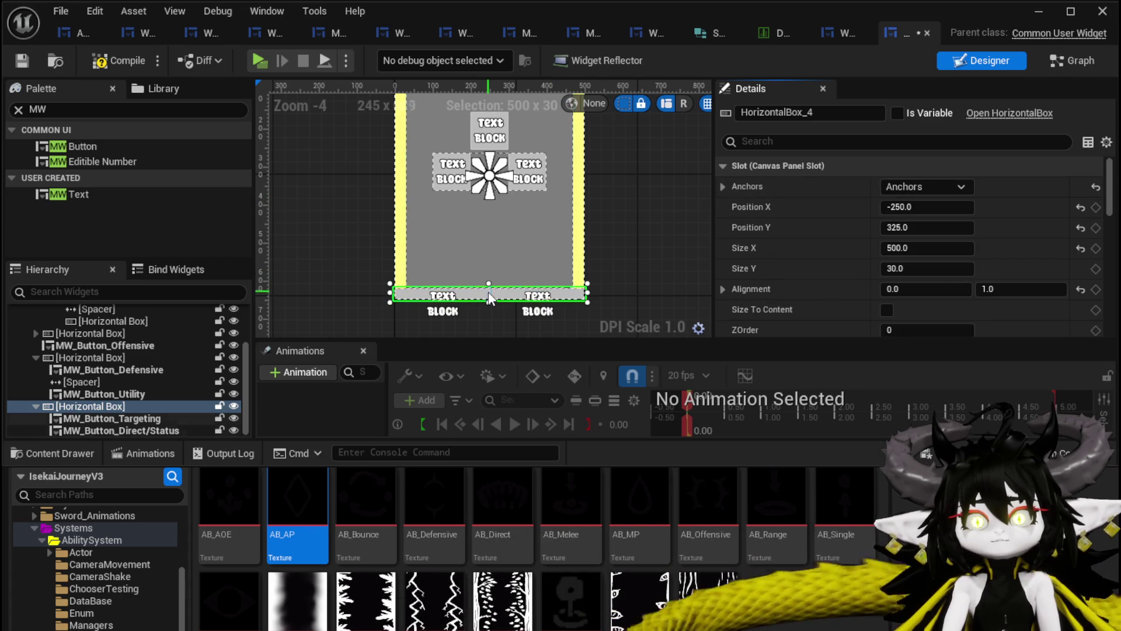
scroll(477, 266, up, 2)
Make the row taller and centre it with Alignment X 0.5 and Position X 0.
drag(479, 262, 479, 232)
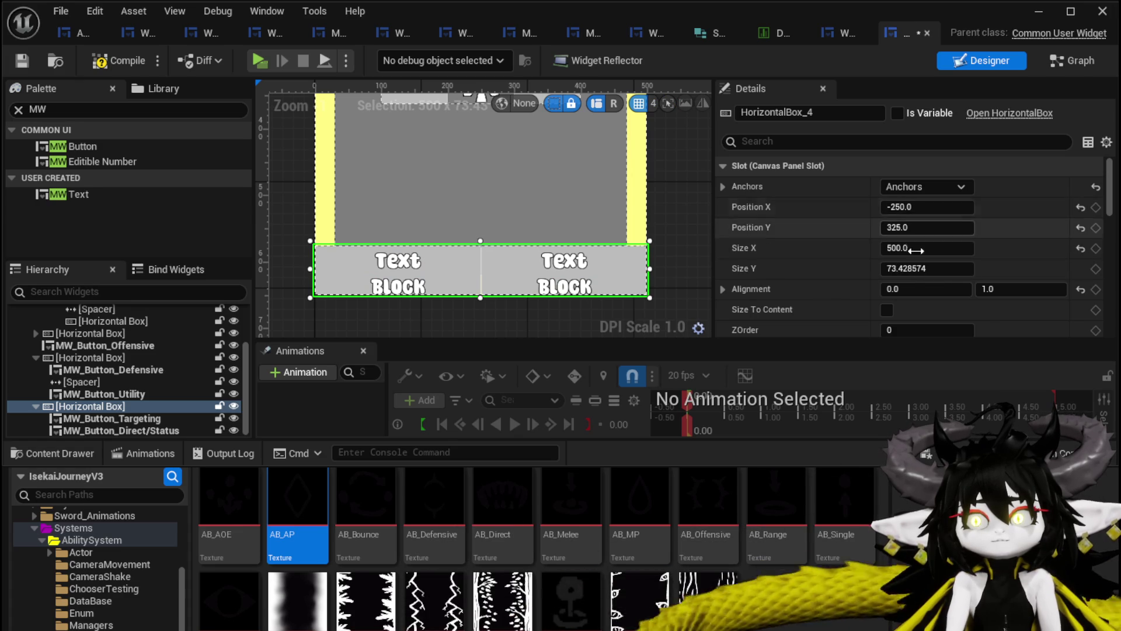
click(898, 289)
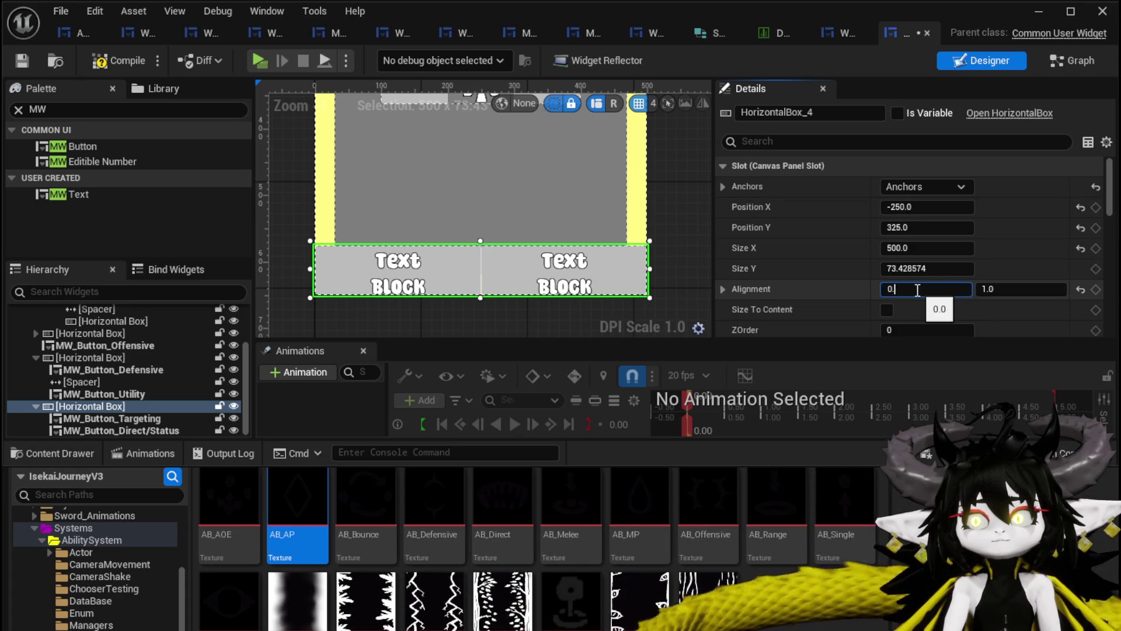
text(.5)
key(Return)
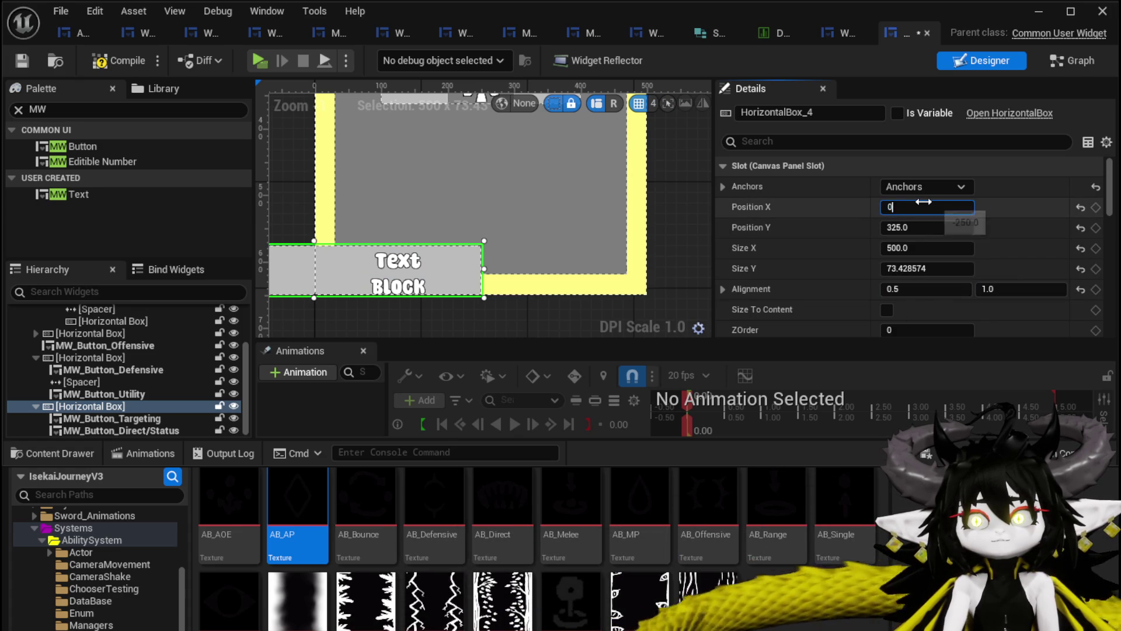
key(Return)
click(925, 207)
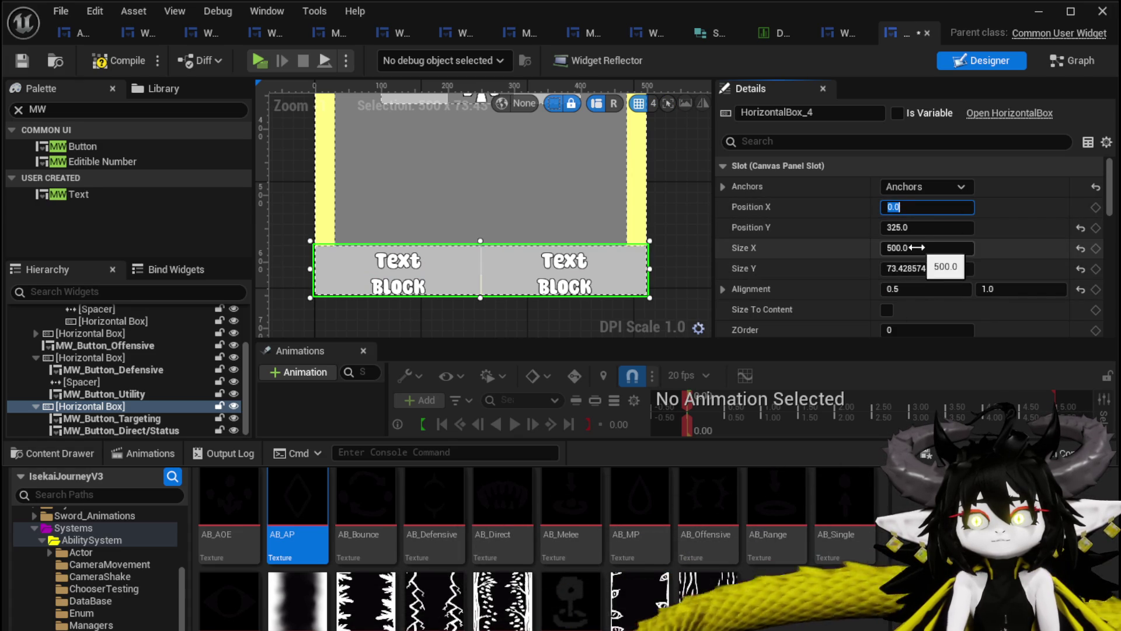
Raise the row slightly and narrow it from both sides to about 433 wide.
drag(915, 227, 783, 245)
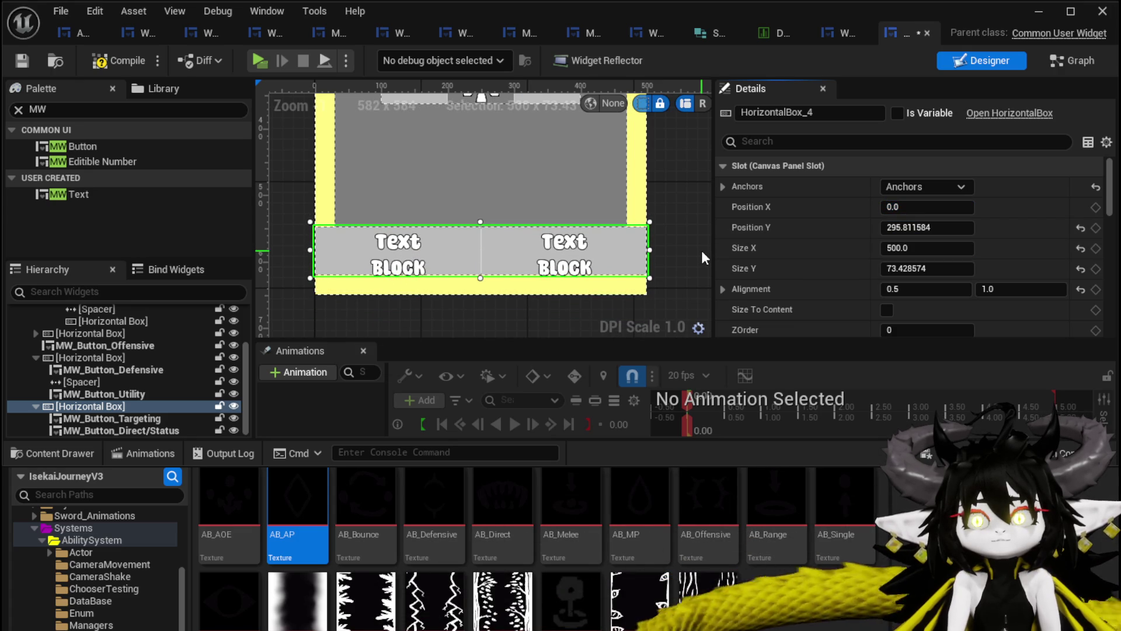
drag(651, 249, 627, 243)
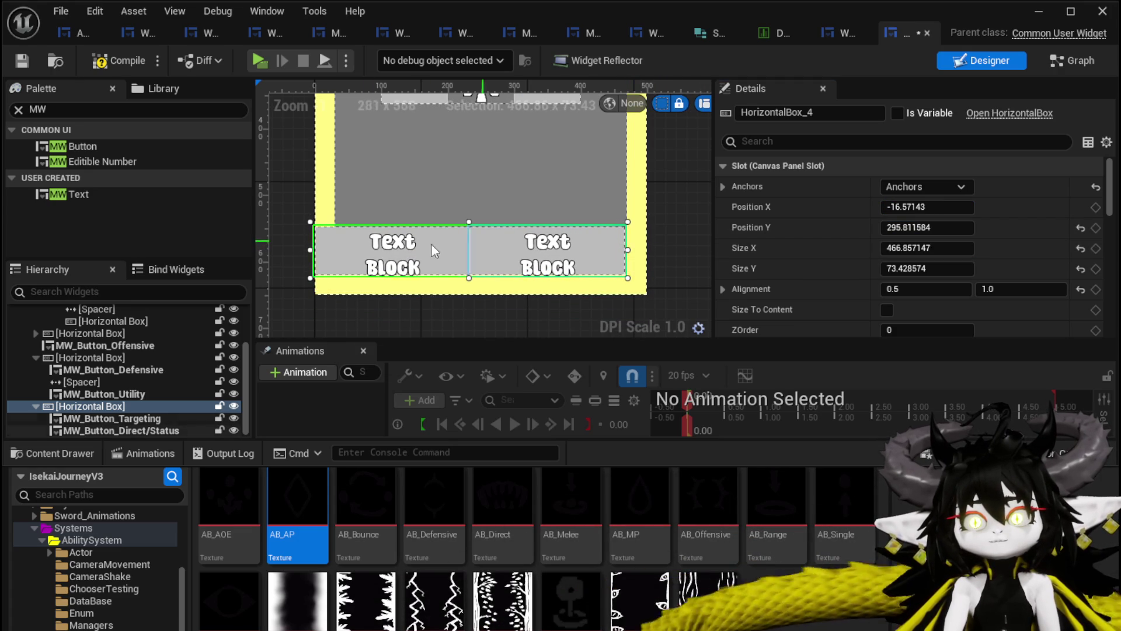
drag(316, 249, 342, 249)
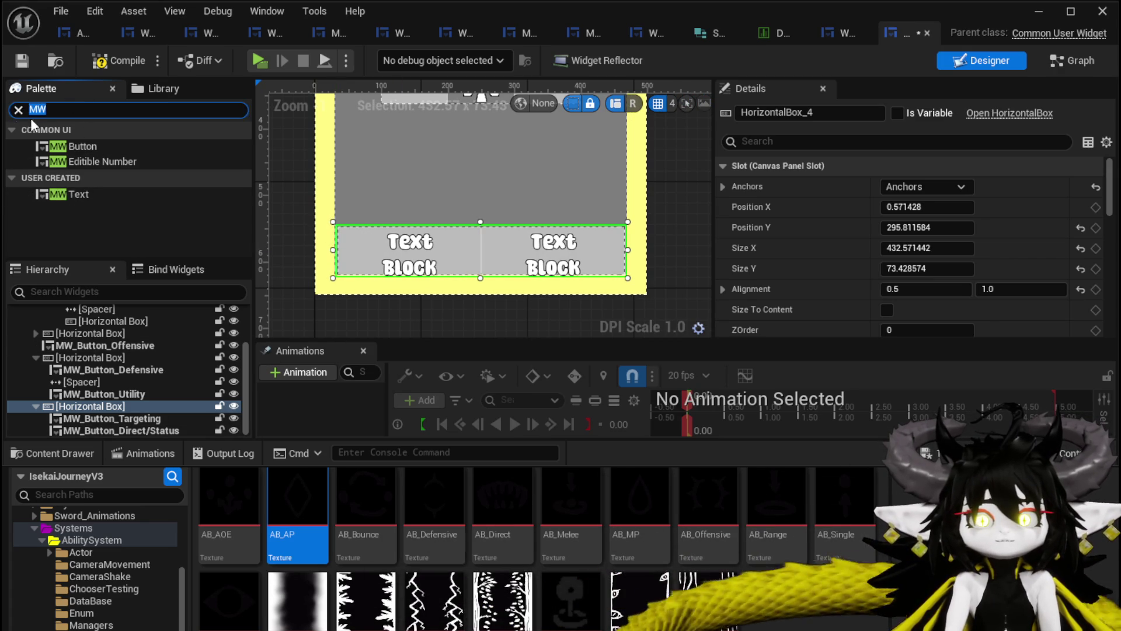
text(Spacer)
Add a filling Spacer inside the Targeting row and set the row height to 100.
drag(72, 148, 115, 283)
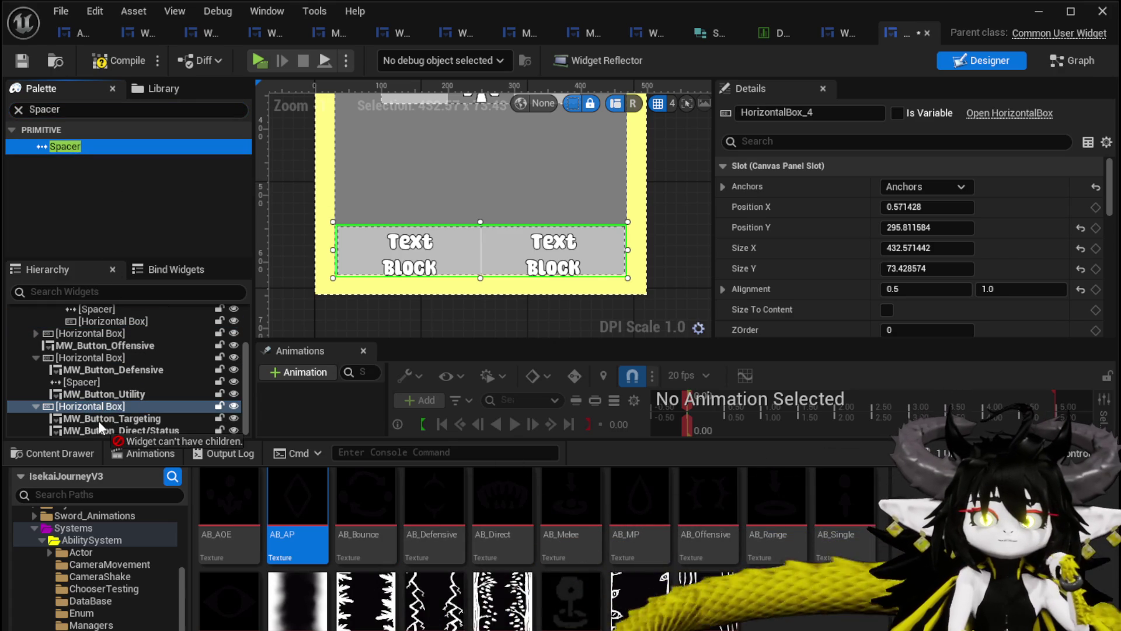
drag(85, 392, 96, 425)
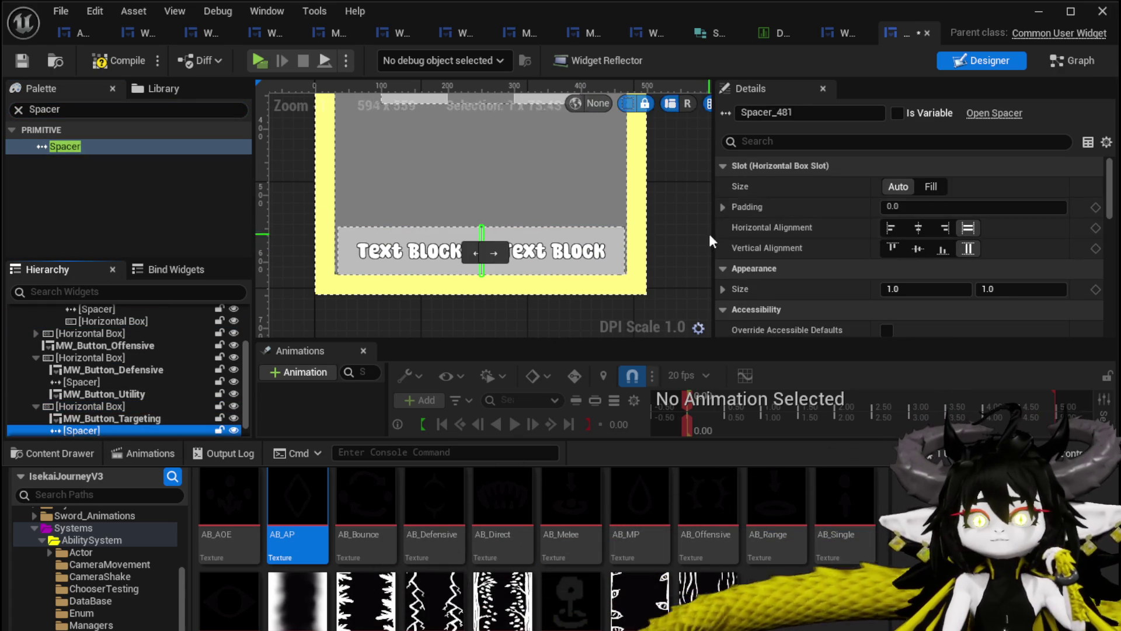
click(935, 187)
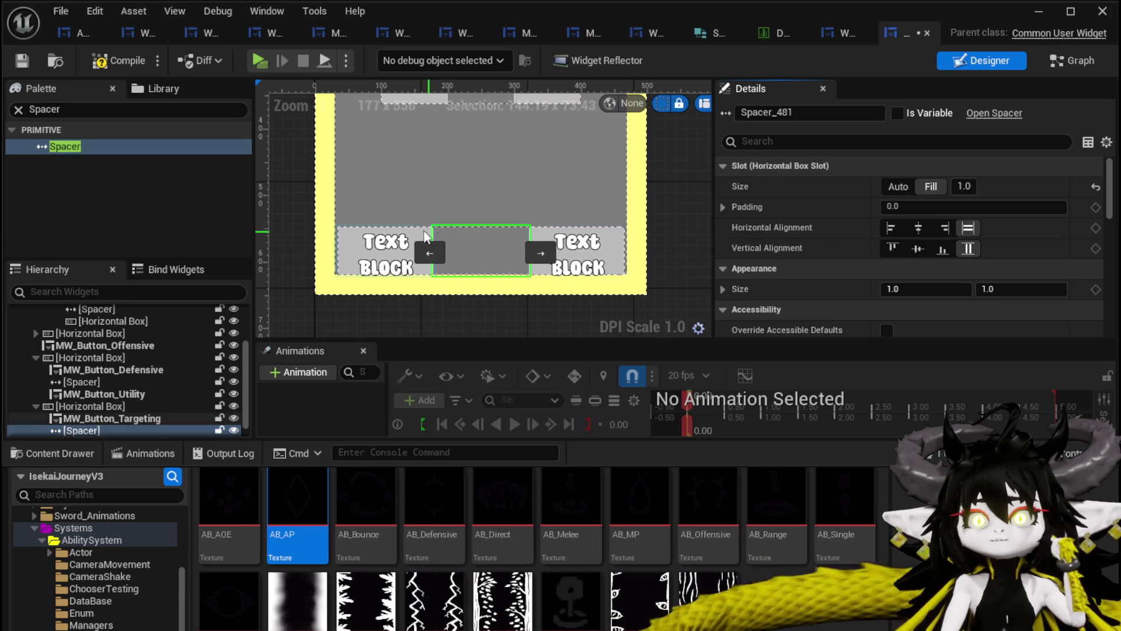
click(398, 267)
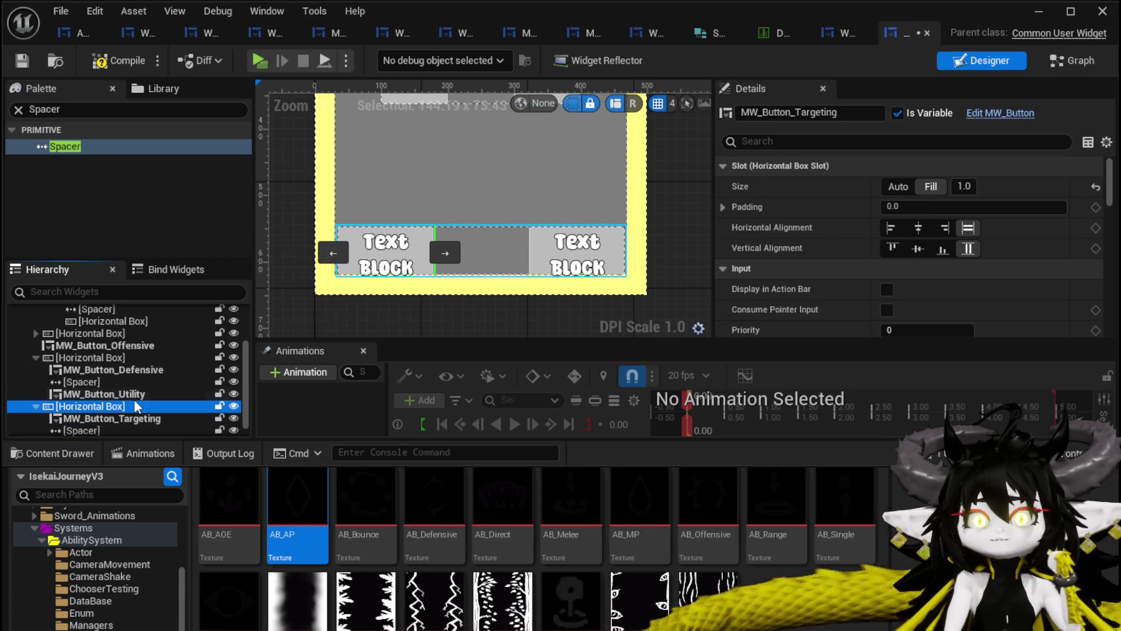
click(115, 408)
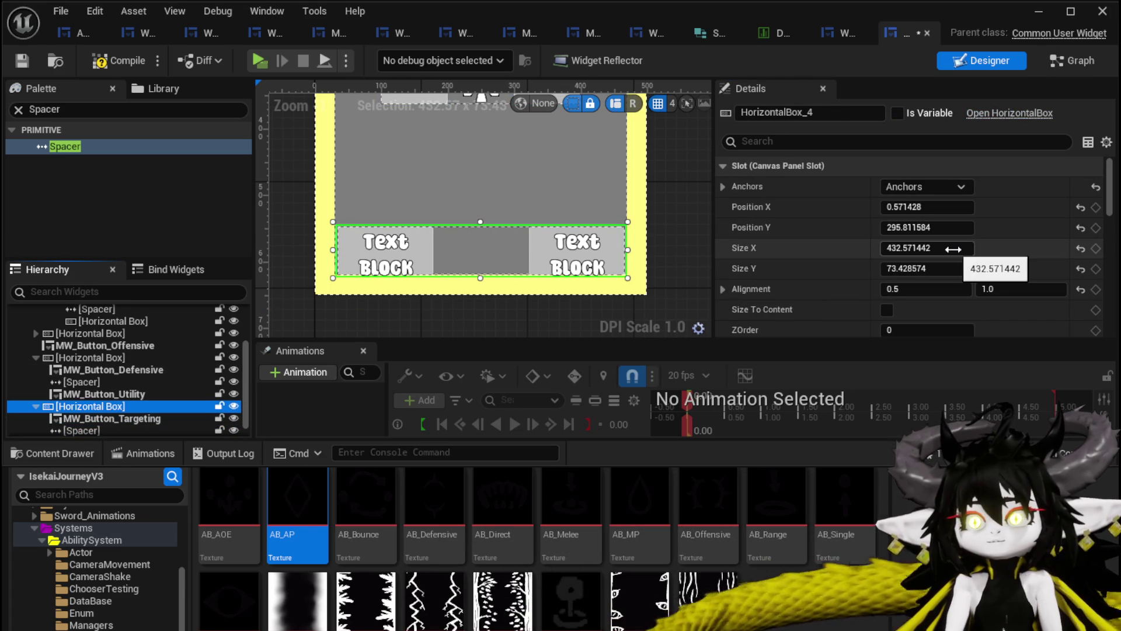
click(948, 270)
text(100)
key(Return)
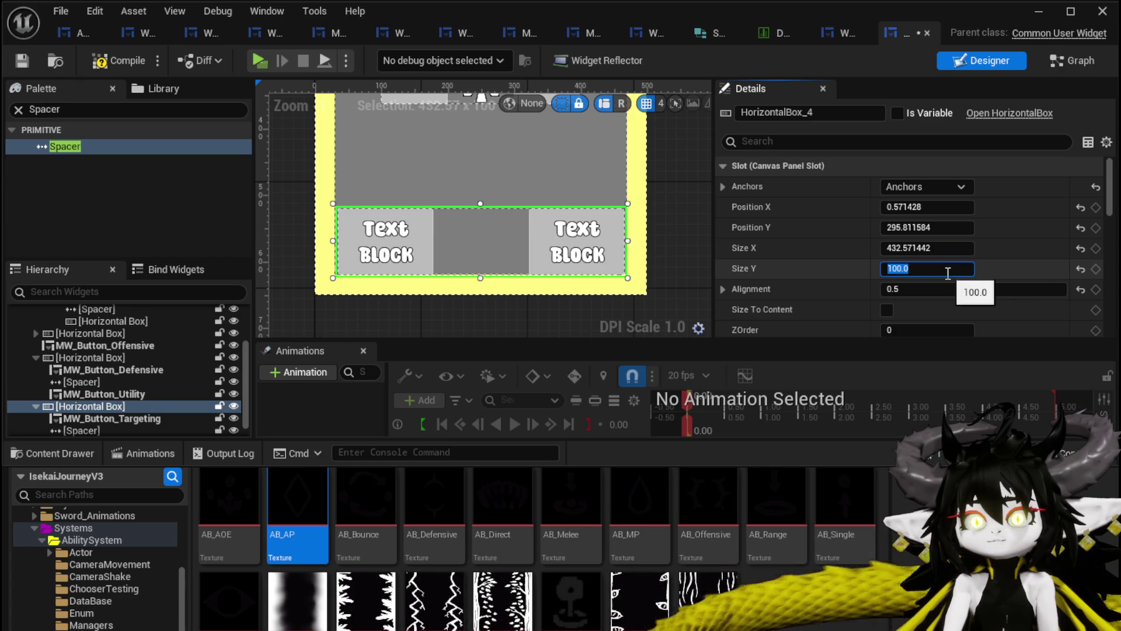
Right-align the Direct/Status button and left-align the Targeting button in their row.
click(541, 225)
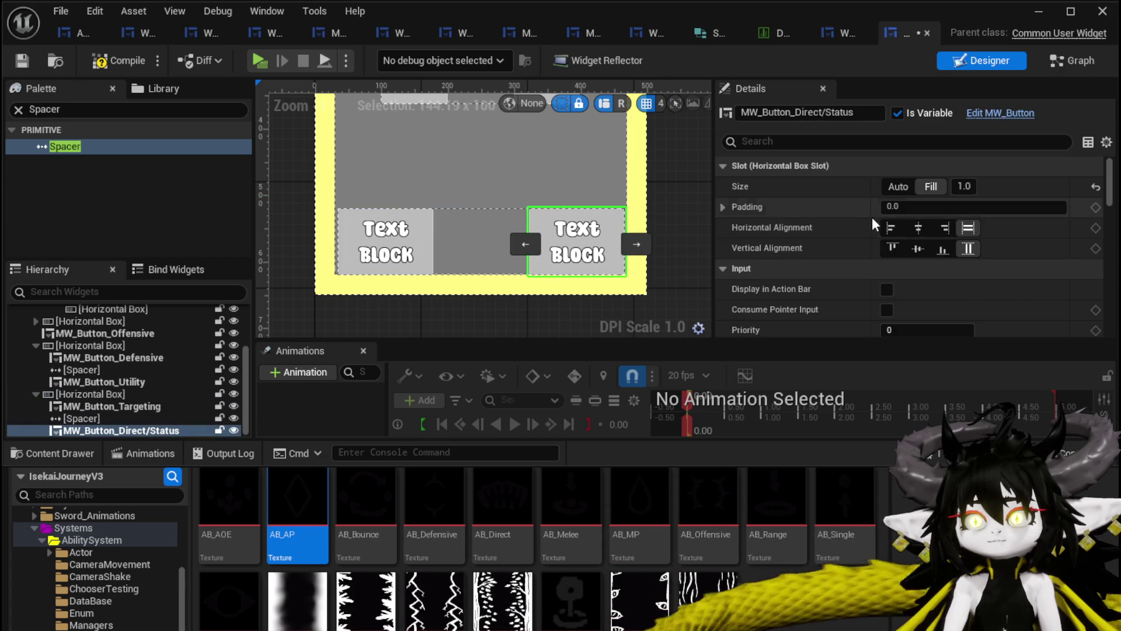
click(943, 228)
click(370, 250)
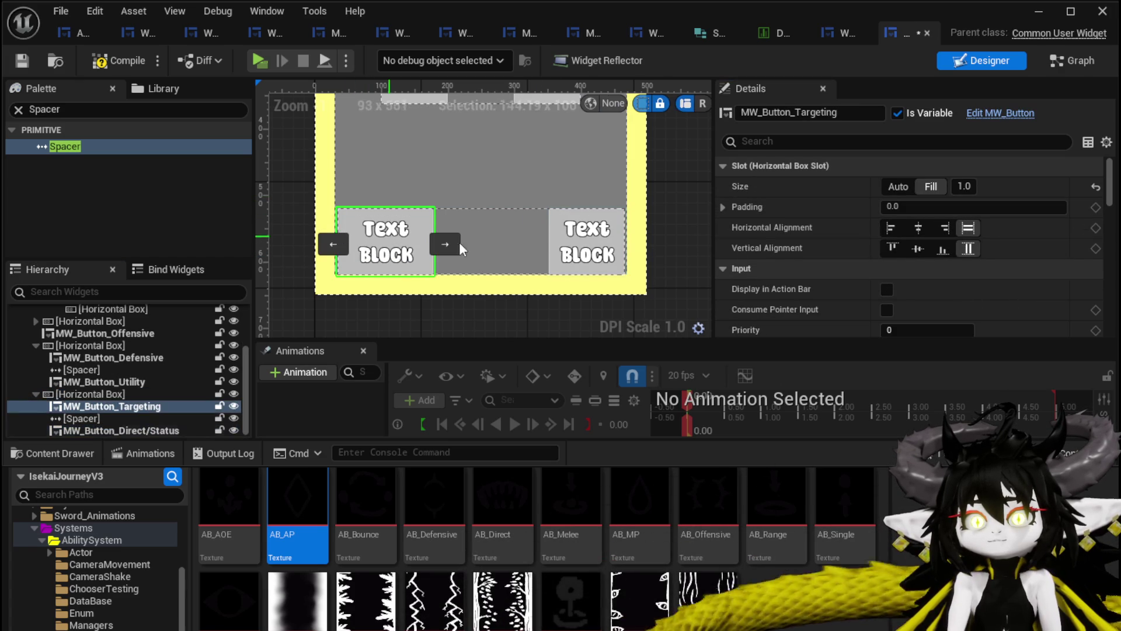
click(892, 228)
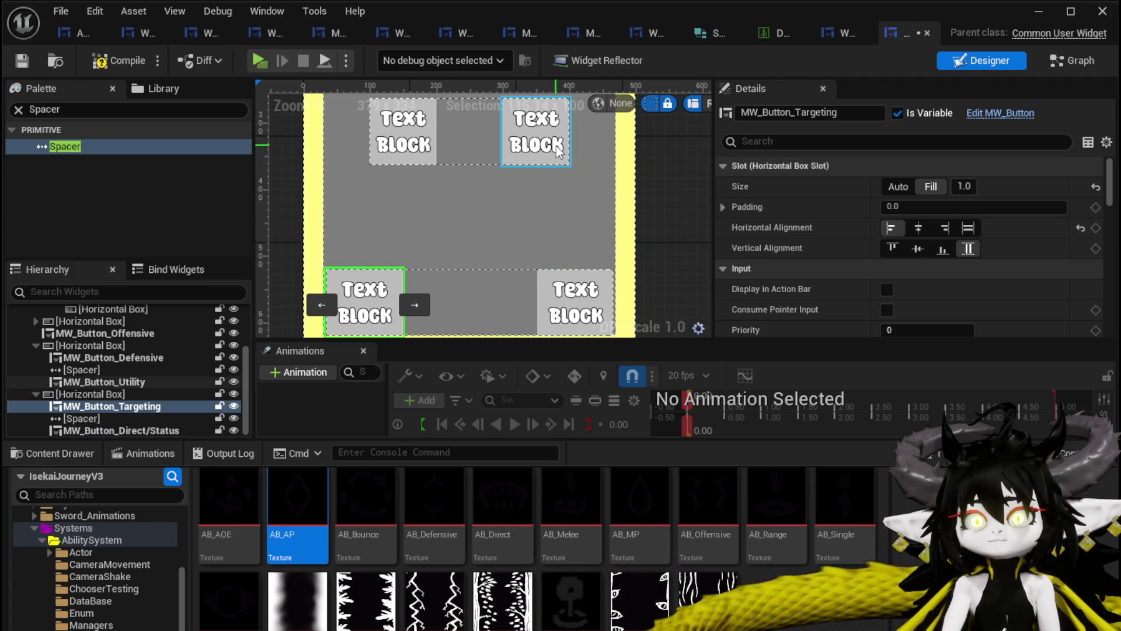
Left-align the MW_Button_Defensive button in its row and compile the widget.
click(563, 146)
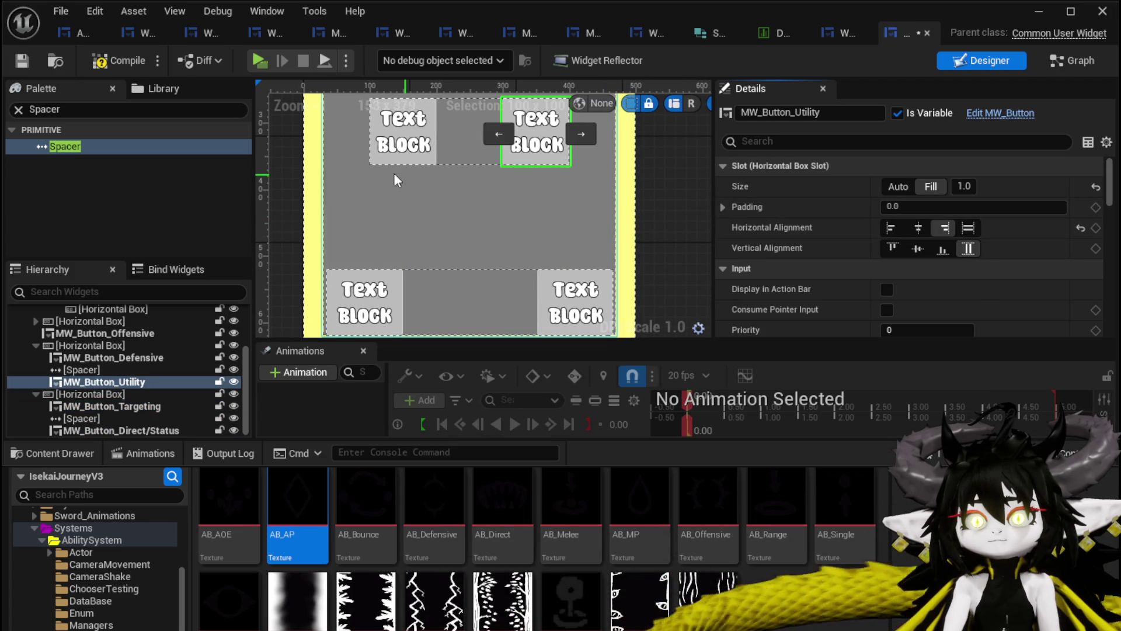
click(388, 140)
click(890, 228)
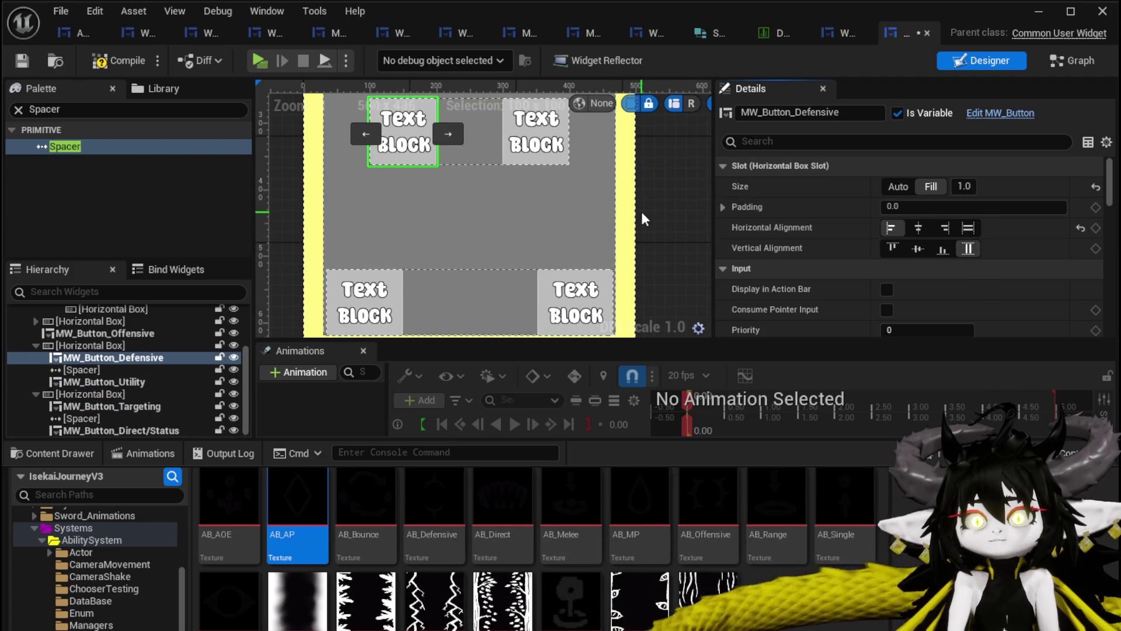
scroll(652, 237, down, 1)
scroll(663, 266, down, 2)
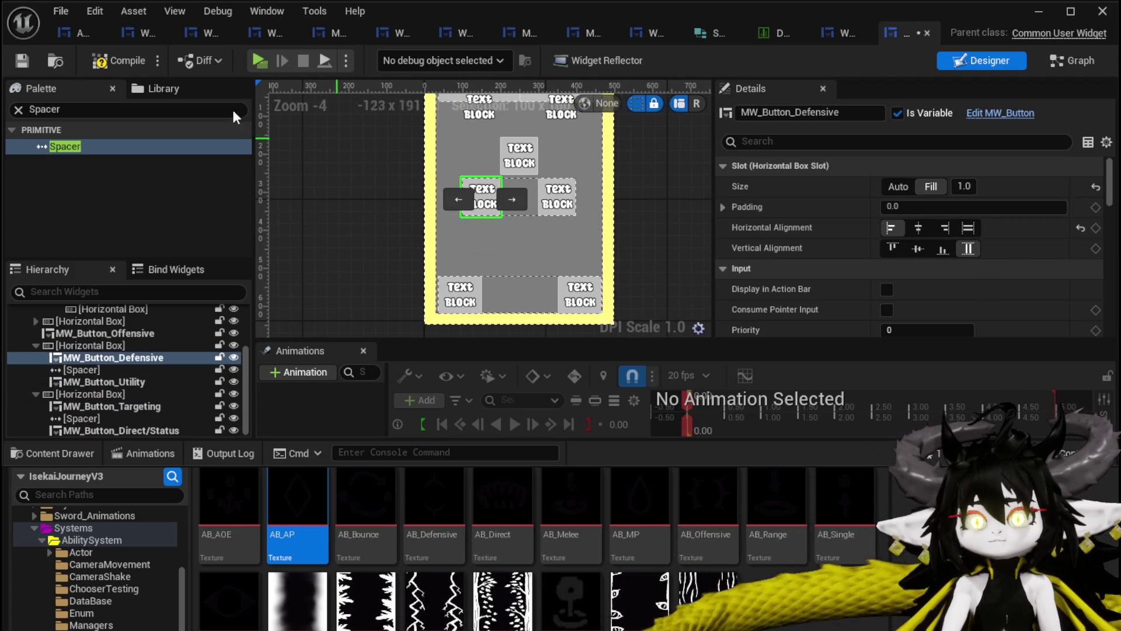
click(20, 61)
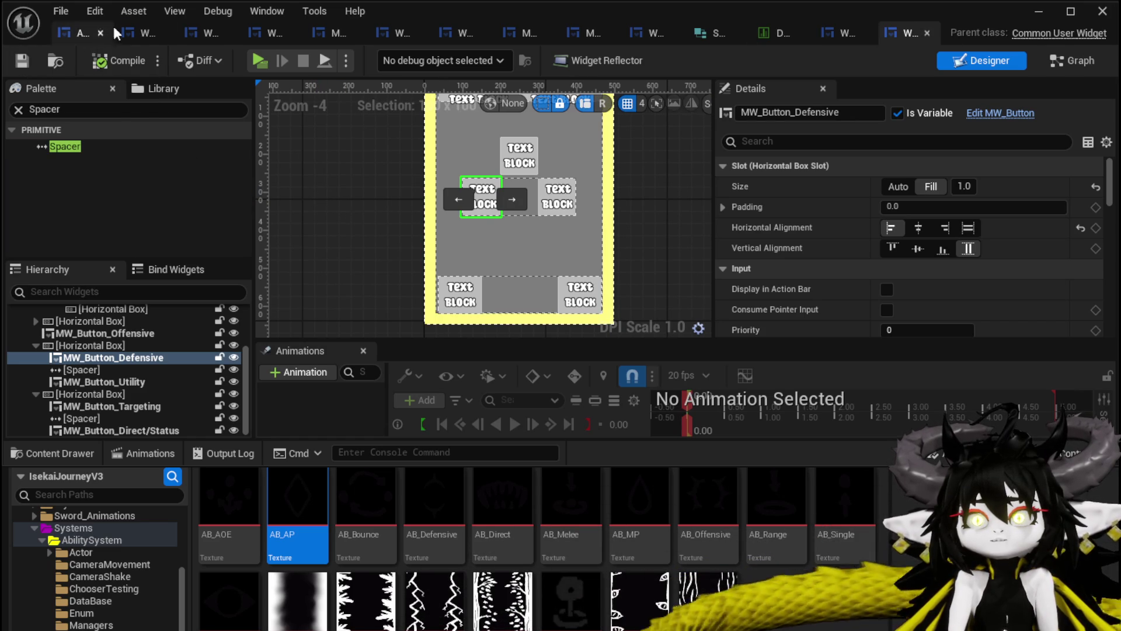
Switch to the WP_Summon_AbilityWorkBench widget and minimize the editor to reach the level.
click(76, 31)
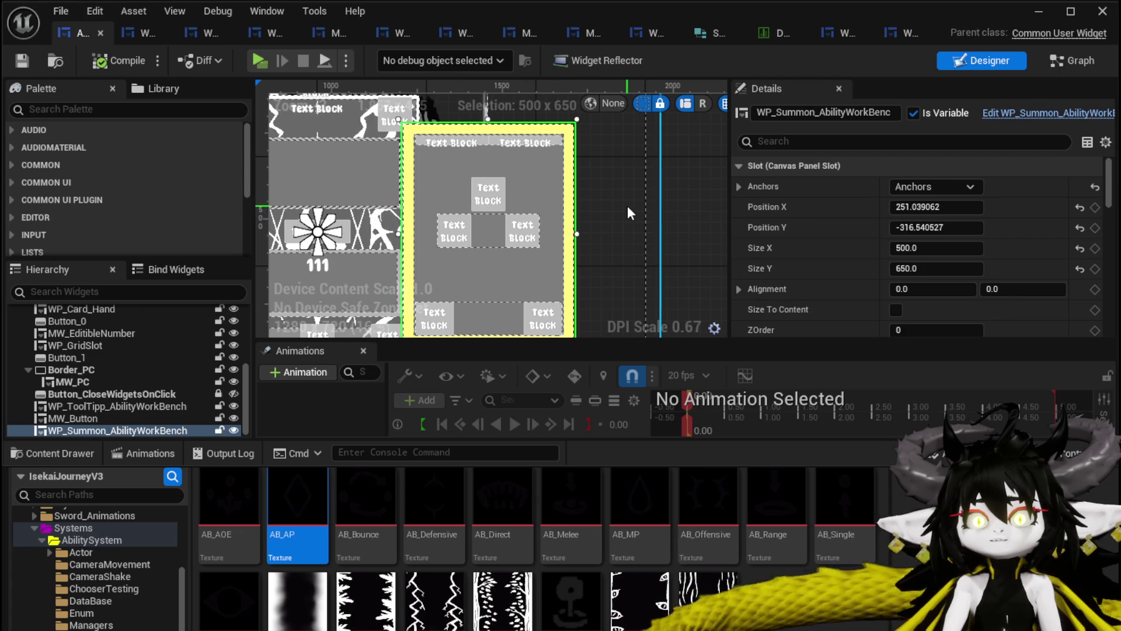
click(1037, 13)
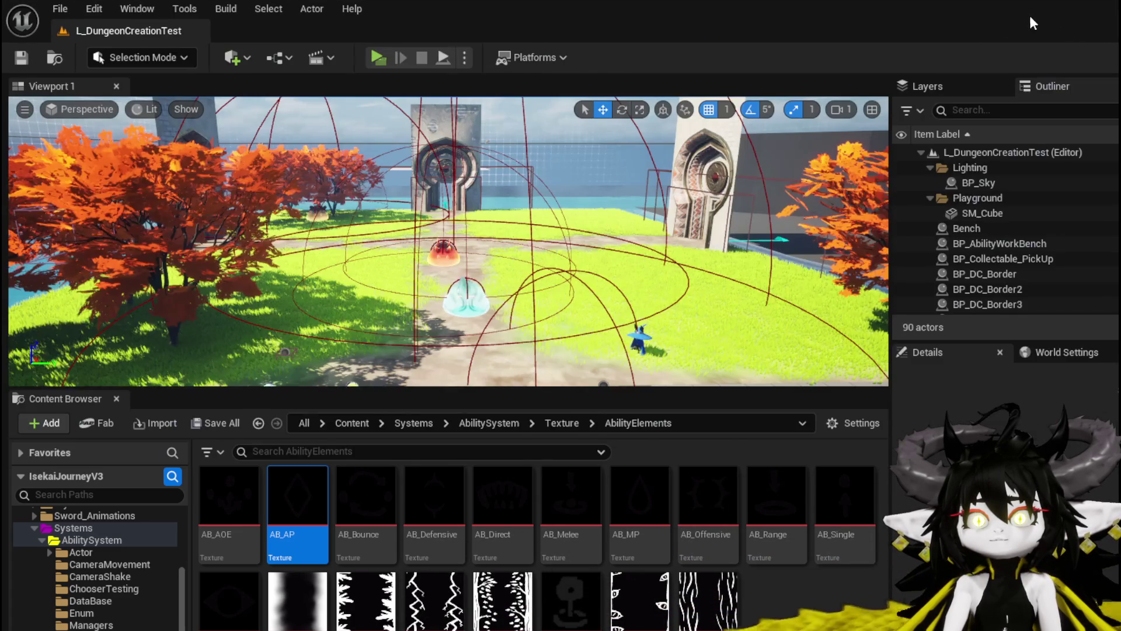
Play the level, interact with the workbench and view a card's Type and Summon panels.
click(378, 56)
key(w)
key(e)
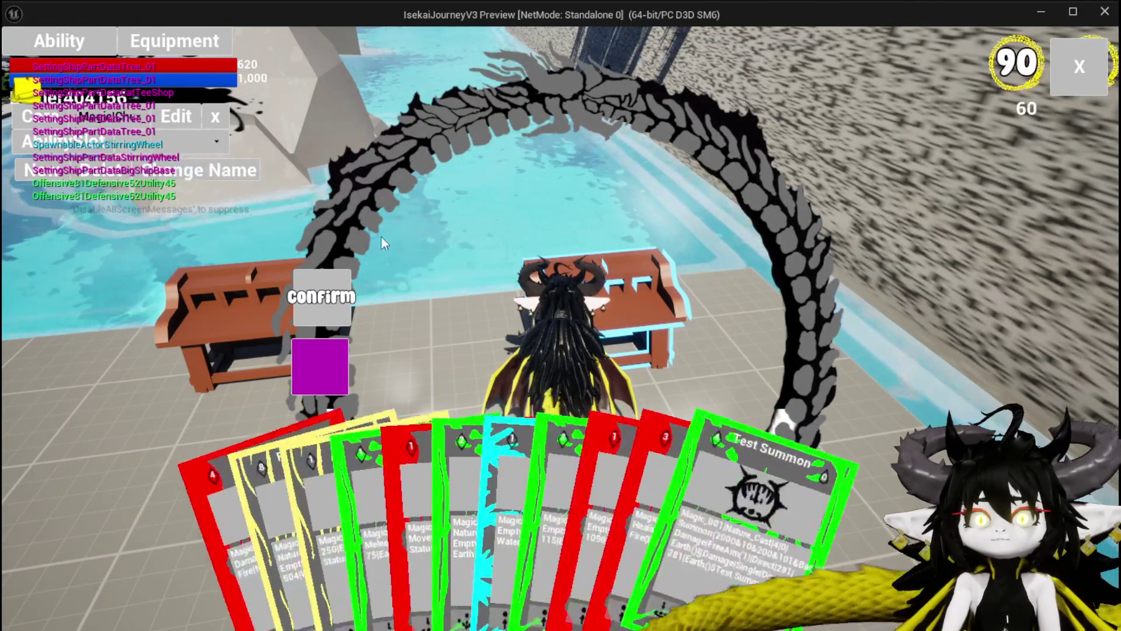
click(561, 490)
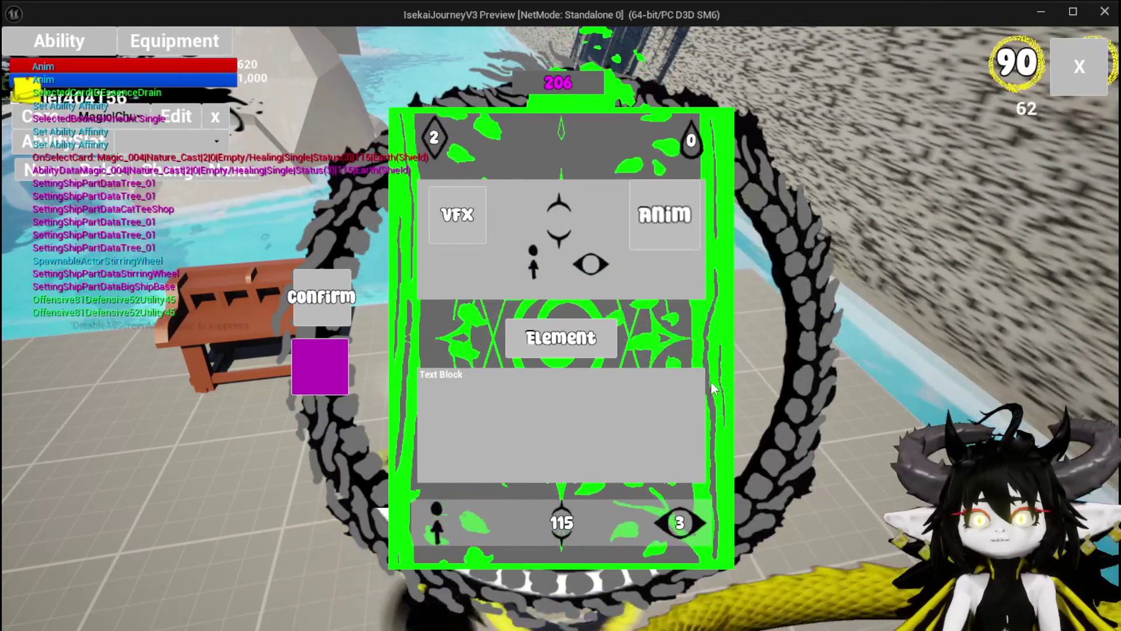
click(673, 332)
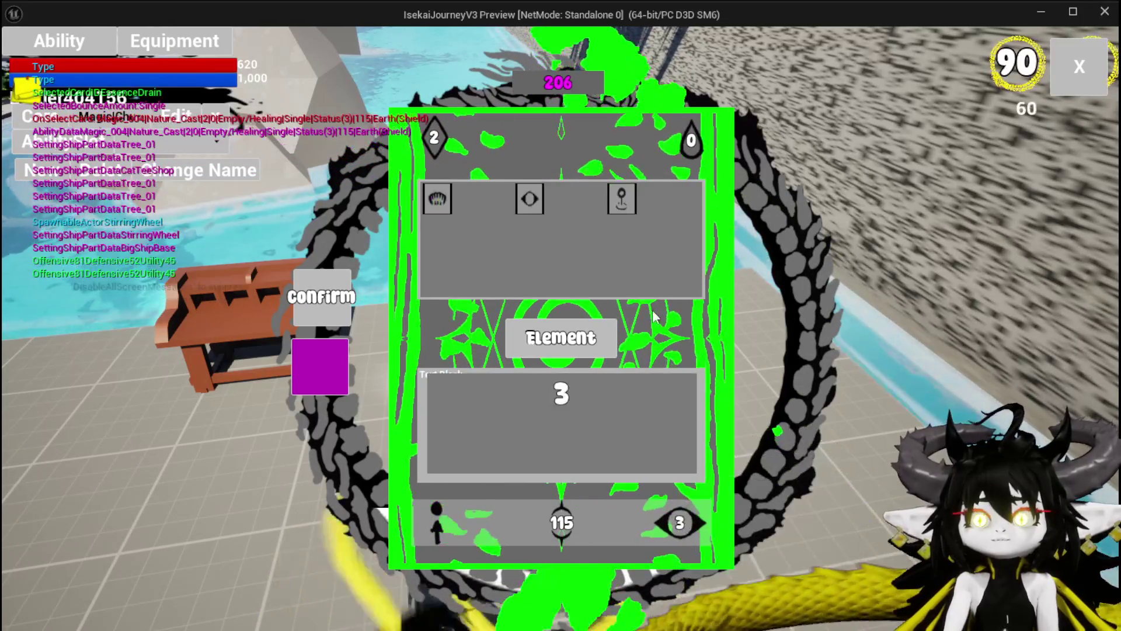
click(620, 199)
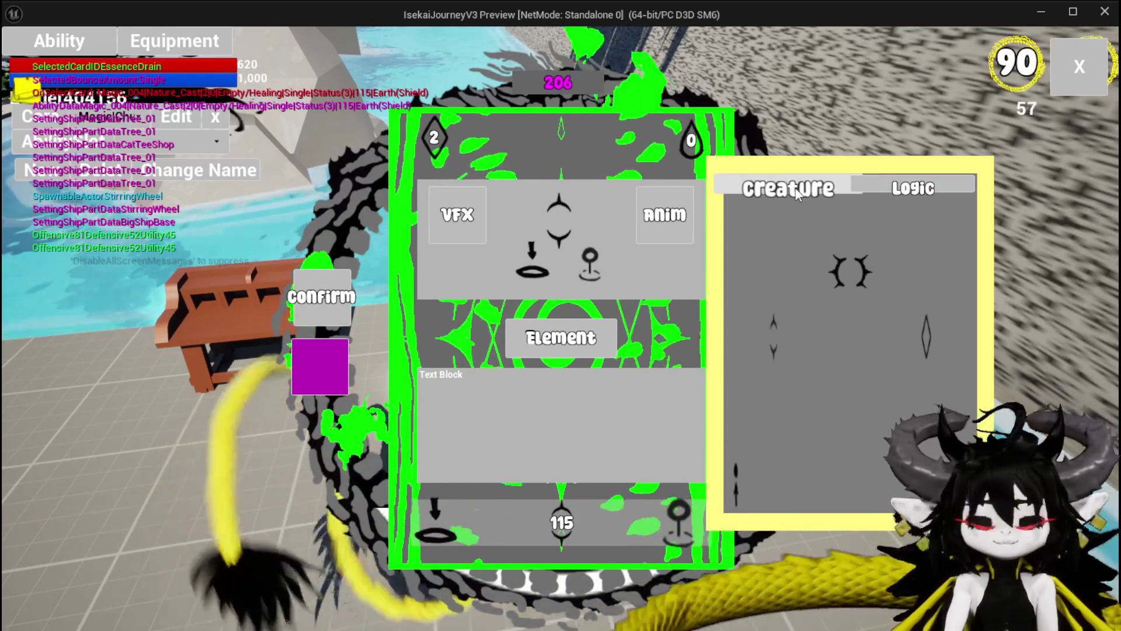
Stop the preview, save the level and bring back the widget blueprint editor.
key(Escape)
click(32, 66)
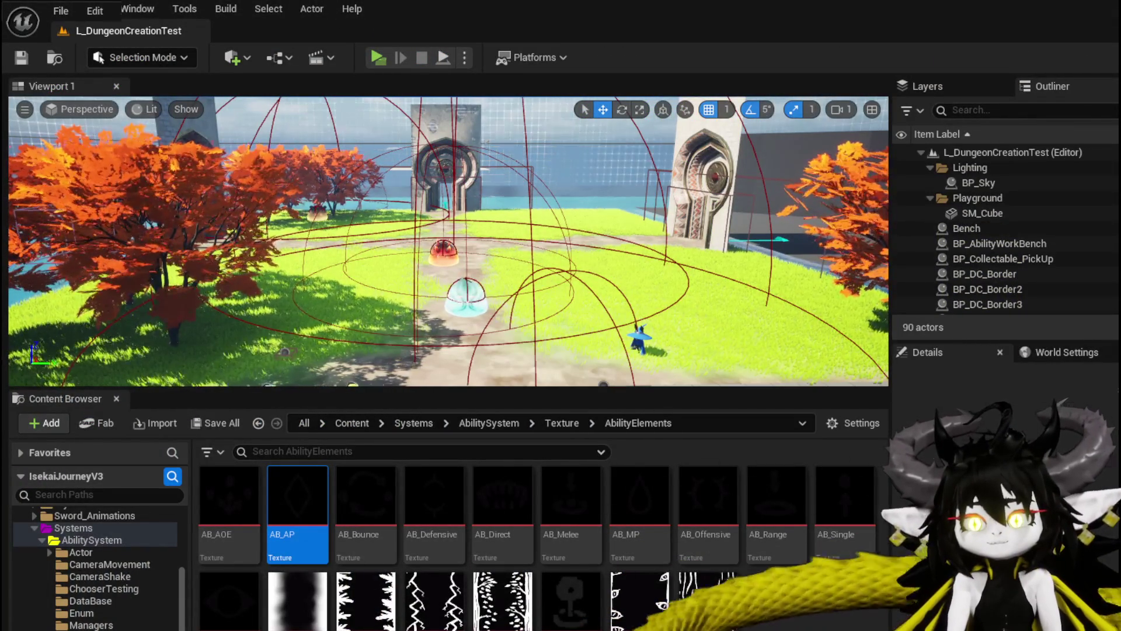
key(alt+Tab)
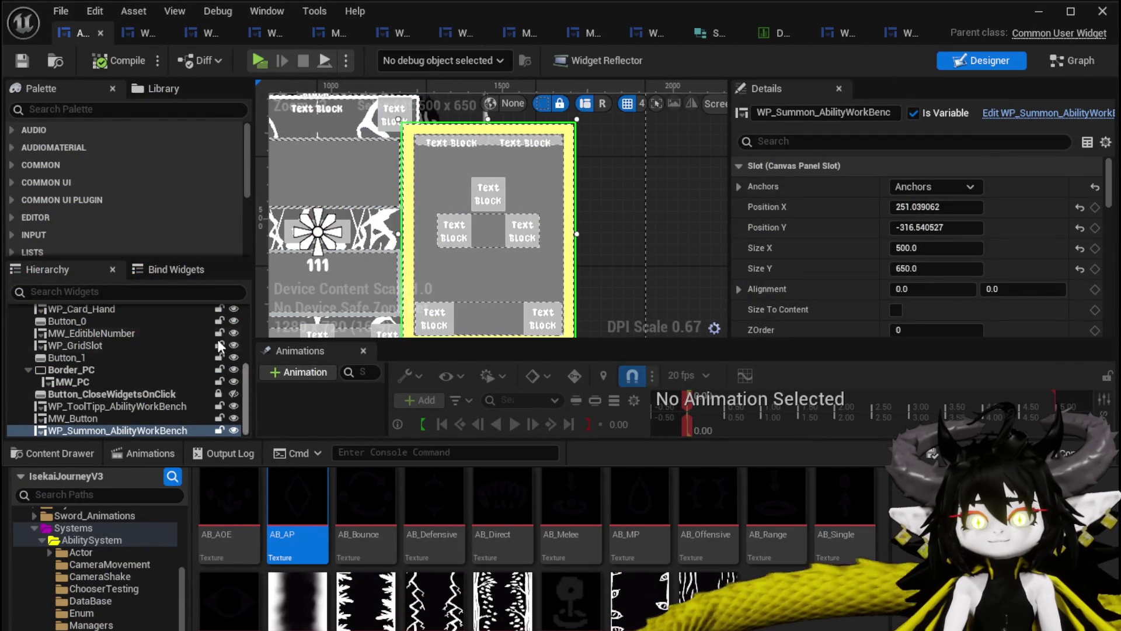
Centre-anchor the top Visual/Logic horizontal box and begin setting its height to 50.
click(907, 35)
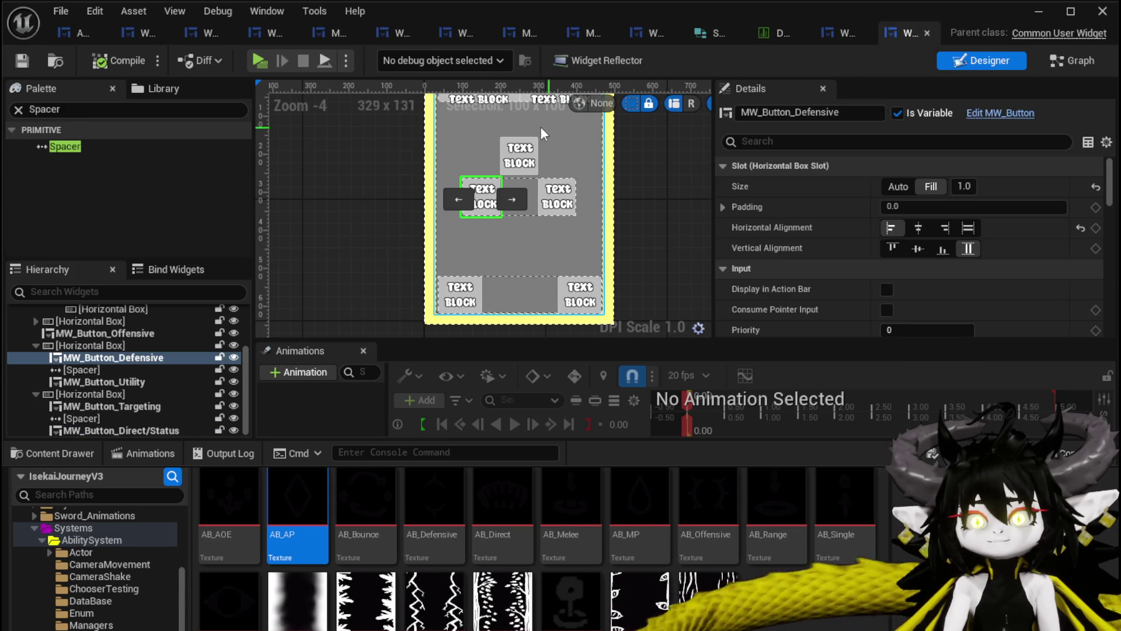
click(447, 144)
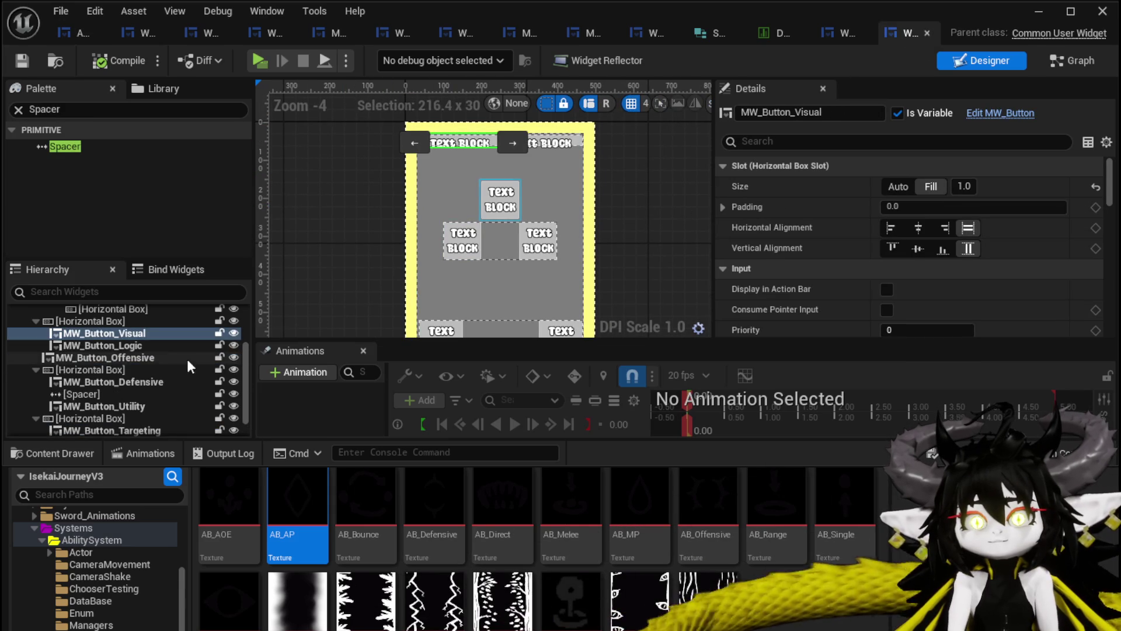
click(85, 322)
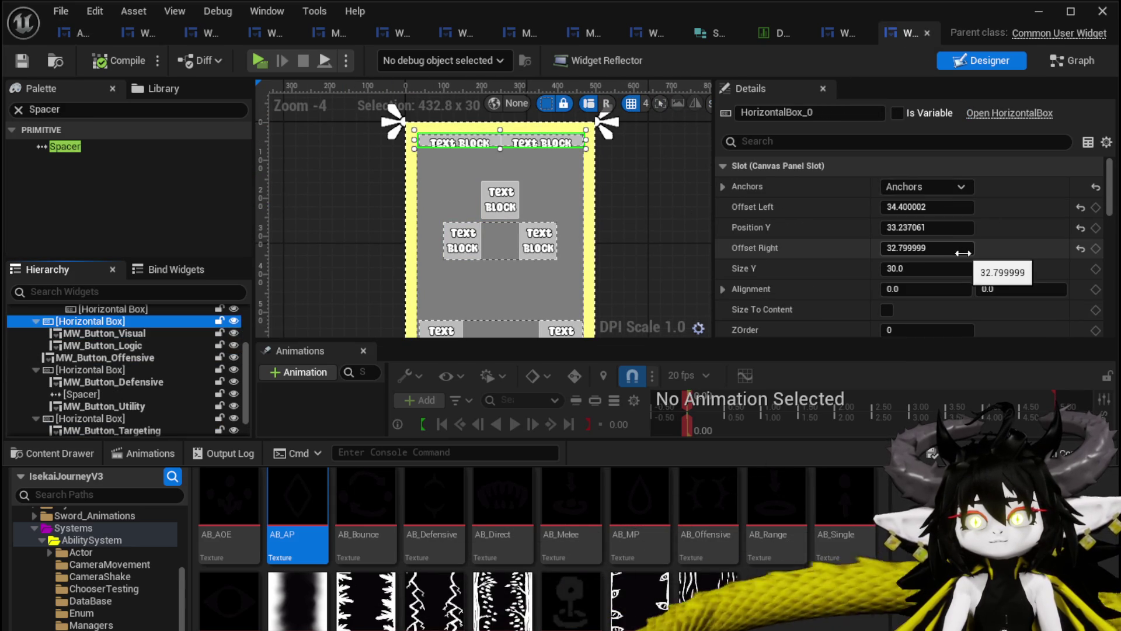
click(926, 188)
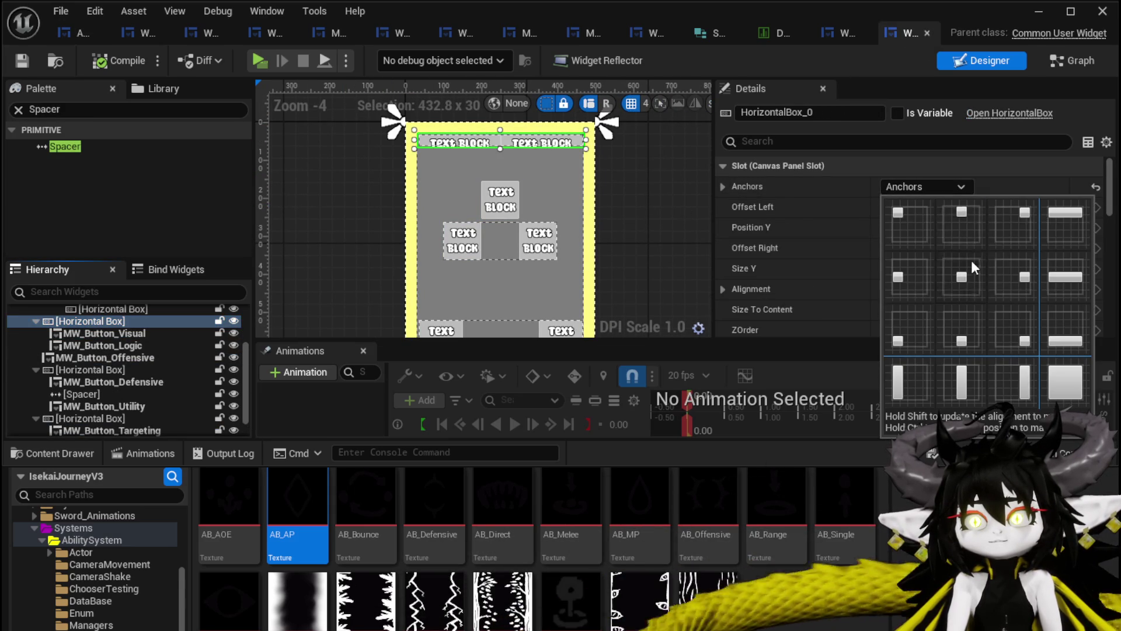
click(970, 267)
click(949, 268)
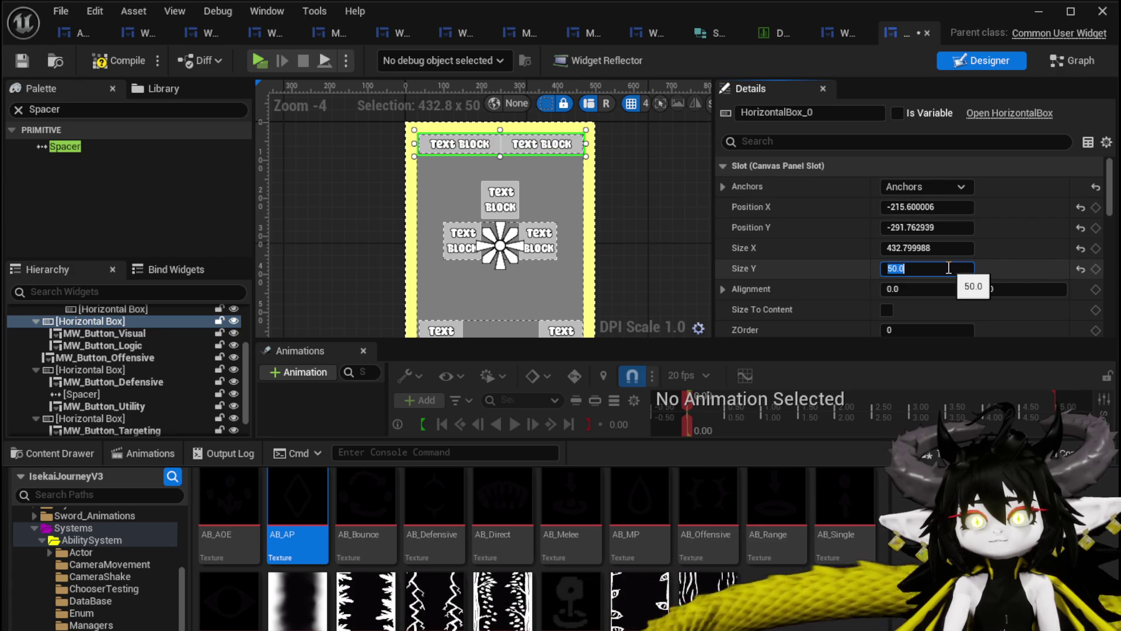
Set the Targeting and Direct/Status buttons to Auto size and compile.
click(22, 61)
drag(375, 256, 370, 188)
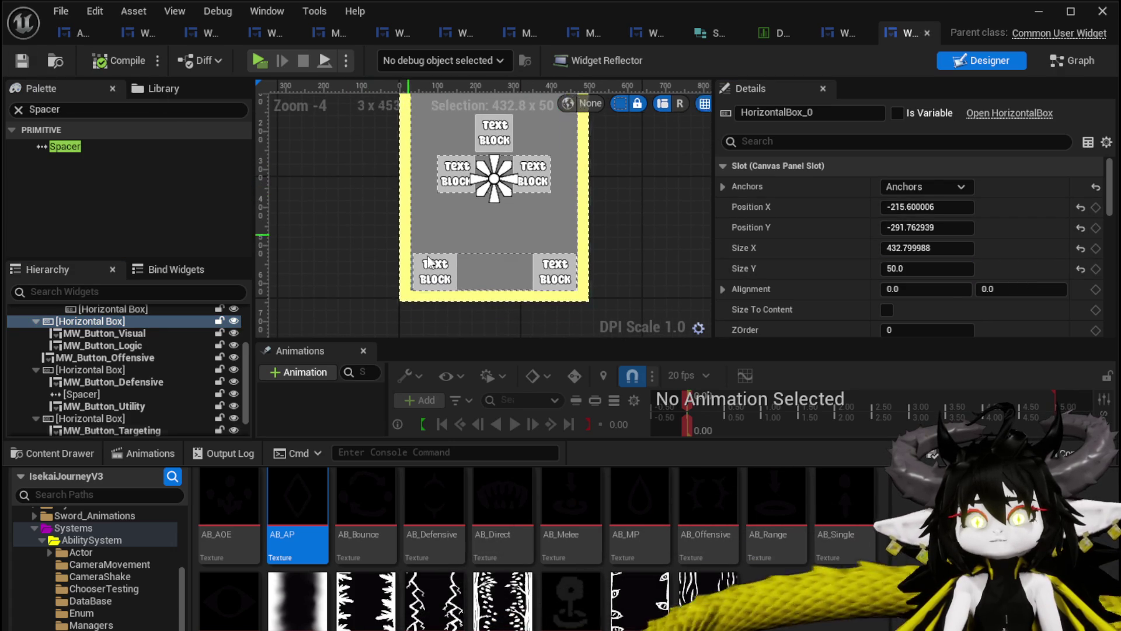
click(450, 271)
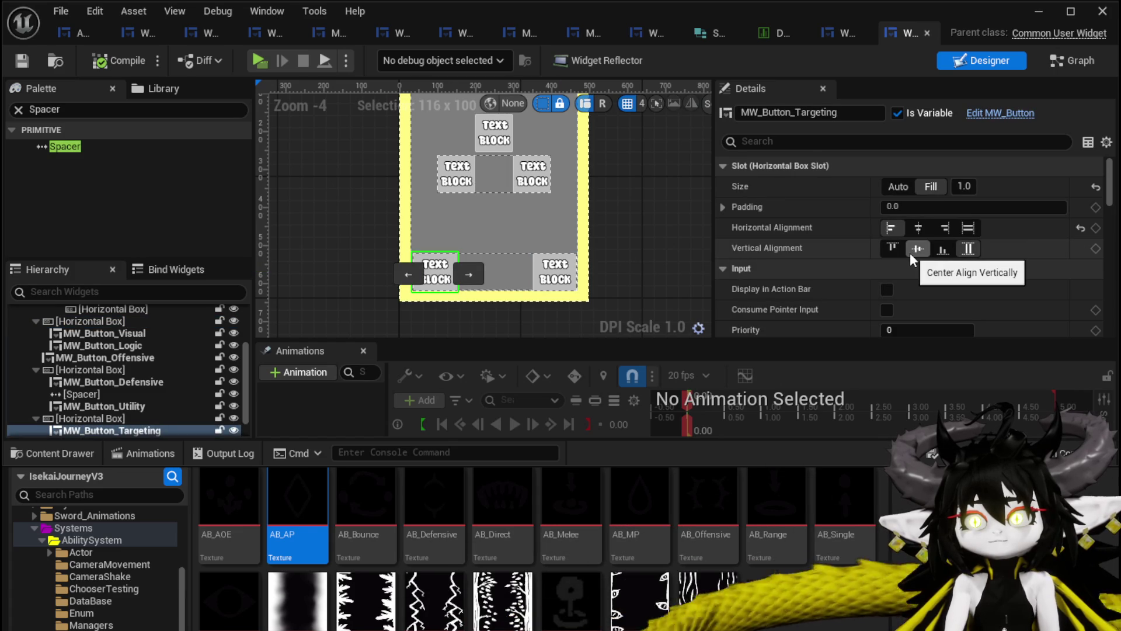
click(899, 187)
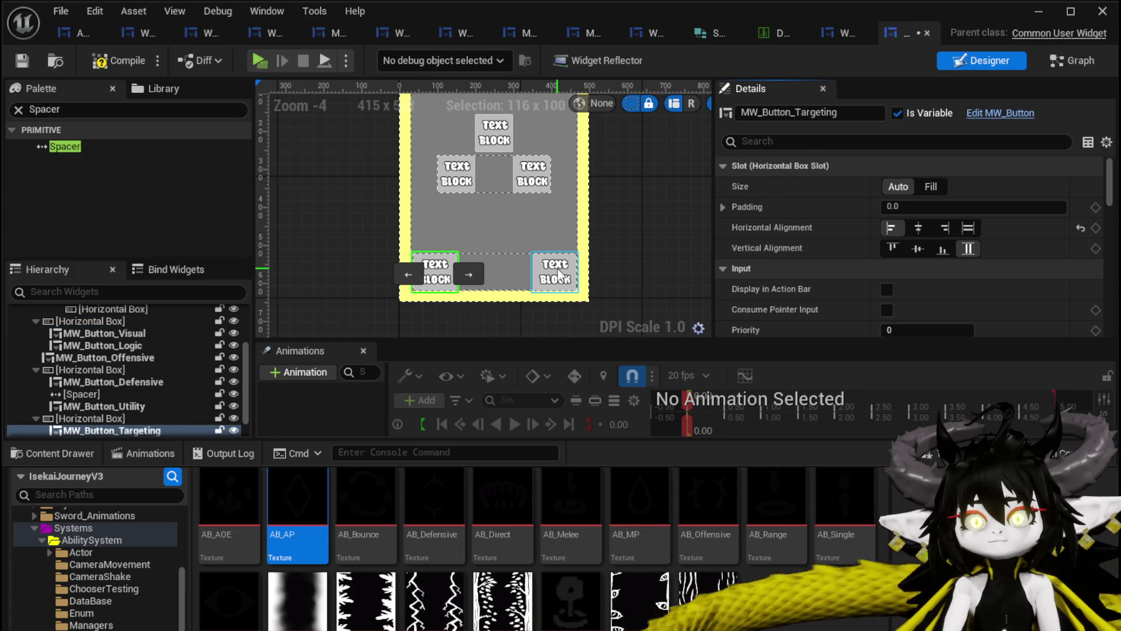
click(543, 273)
click(897, 186)
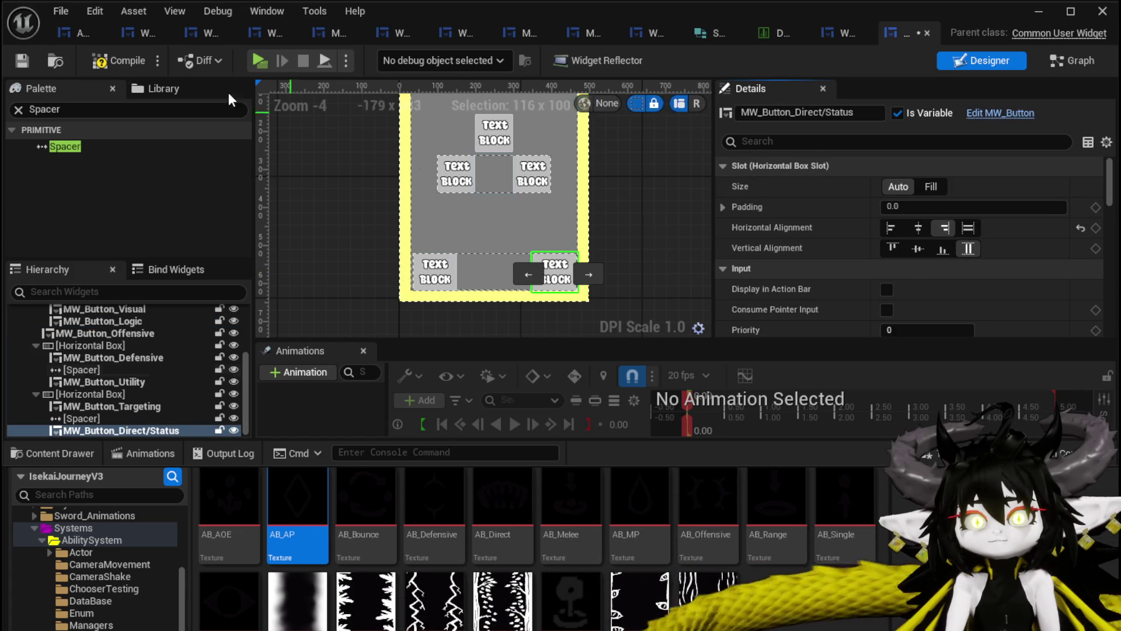
click(22, 68)
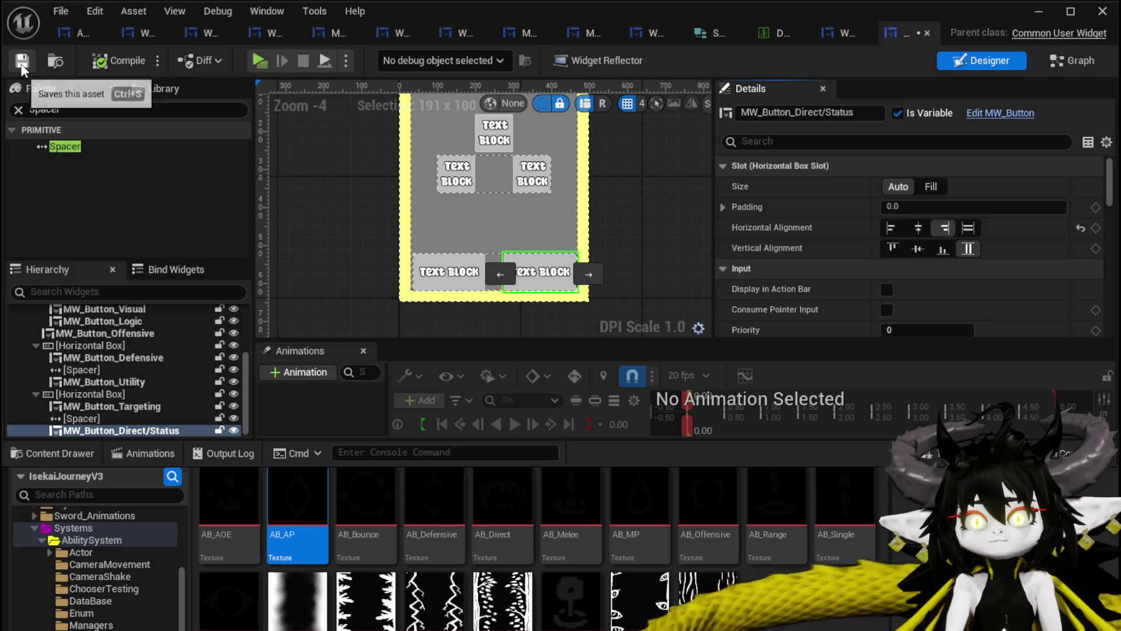
Make the bottom-row spacer Fill and right-align the Direct/Status button, compiling the widget.
click(490, 257)
click(928, 188)
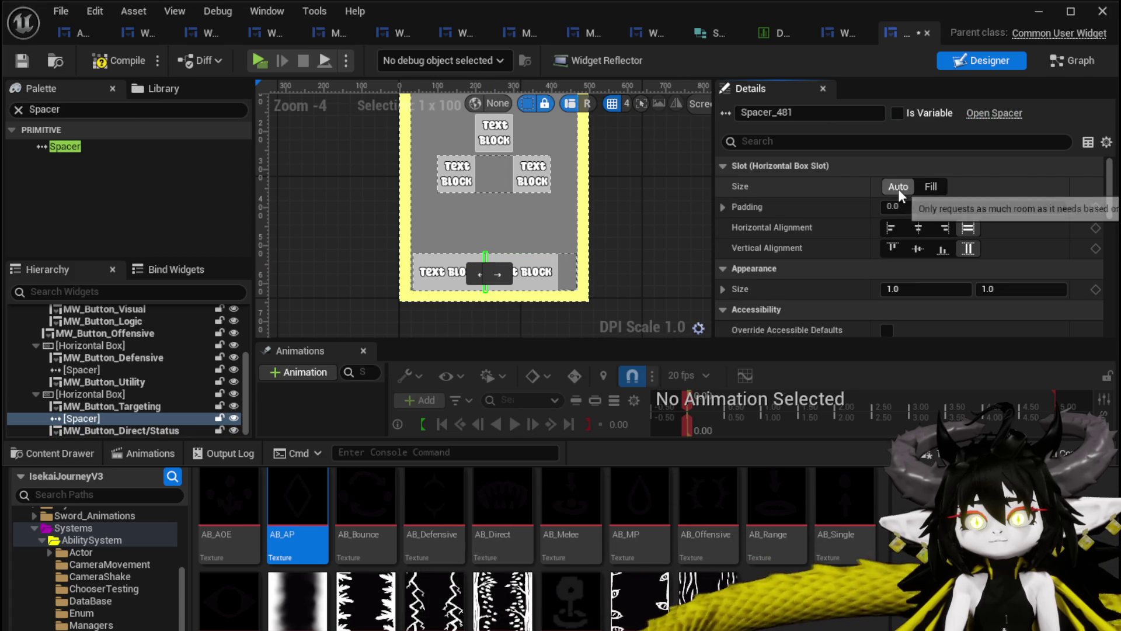
click(927, 188)
click(523, 273)
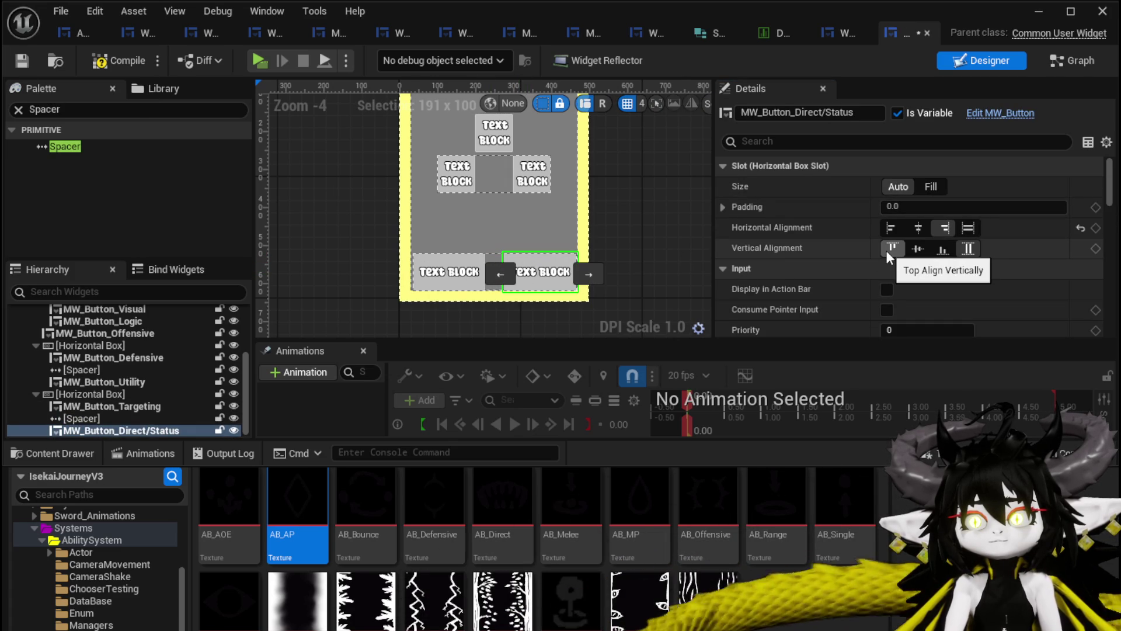
click(968, 230)
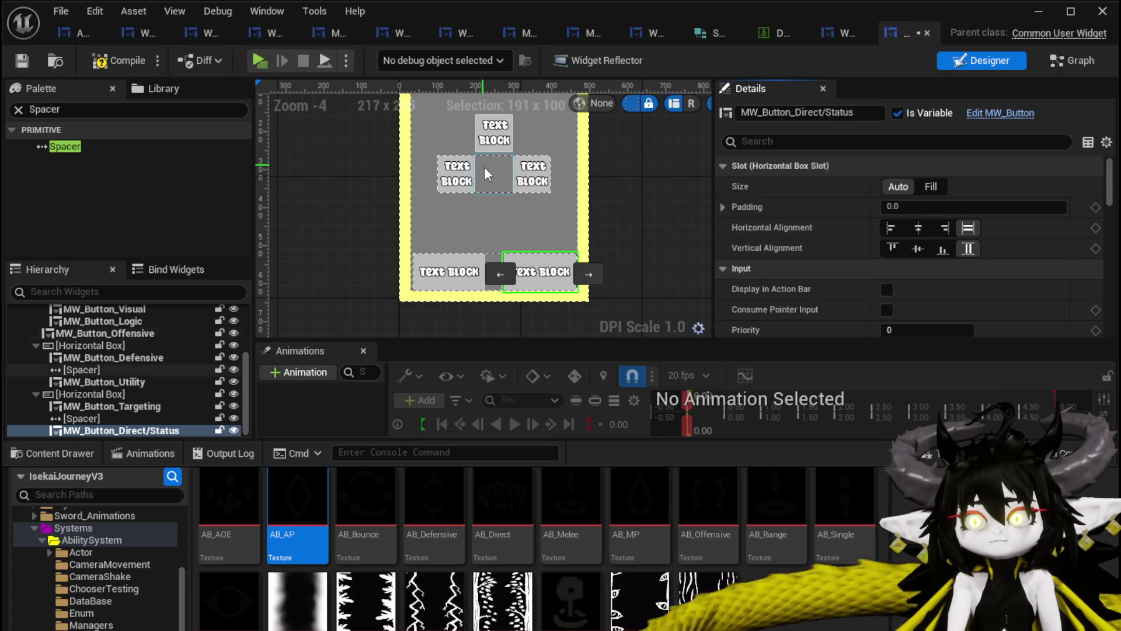
click(104, 60)
click(943, 229)
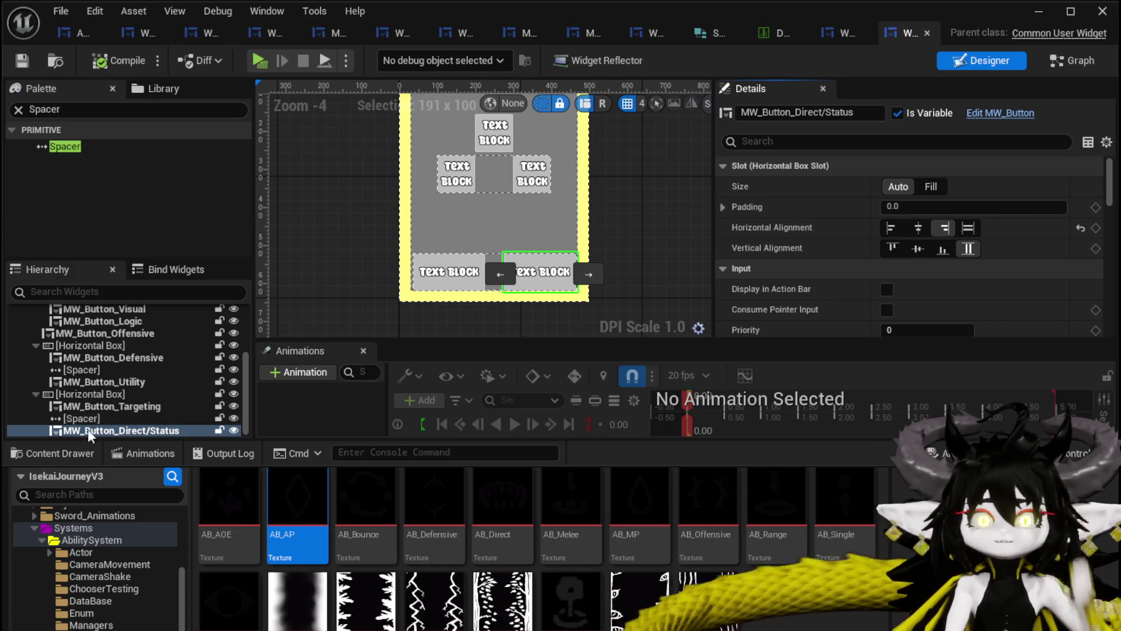
click(96, 406)
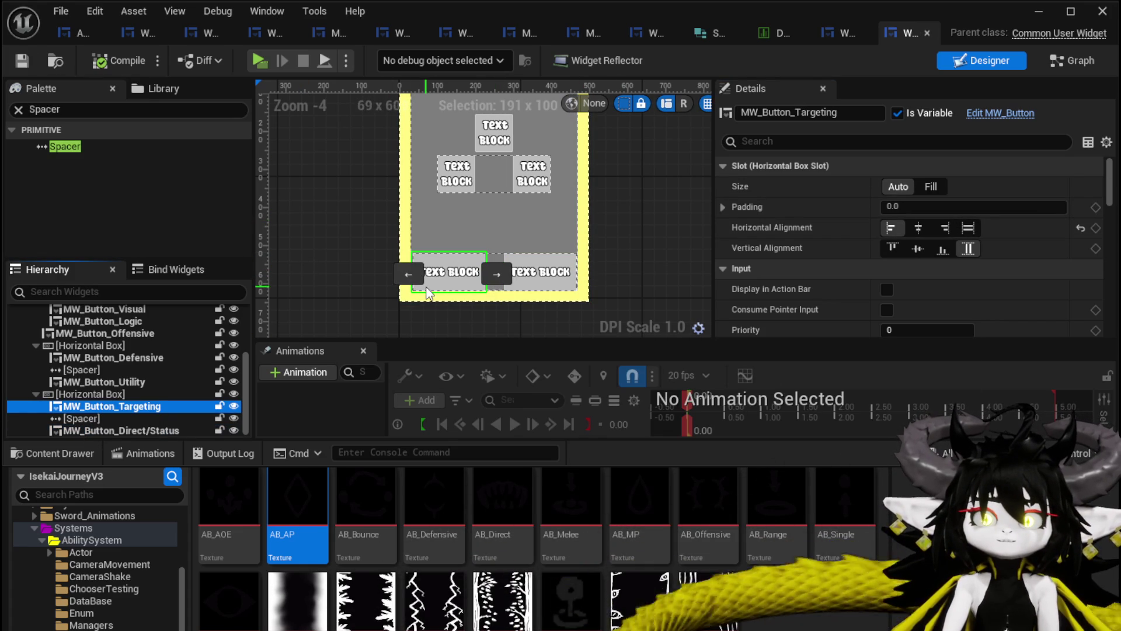
Move the Targeting and Direct/Status buttons out to the root canvas and delete the leftover spacer.
drag(426, 294, 136, 380)
drag(433, 235, 439, 229)
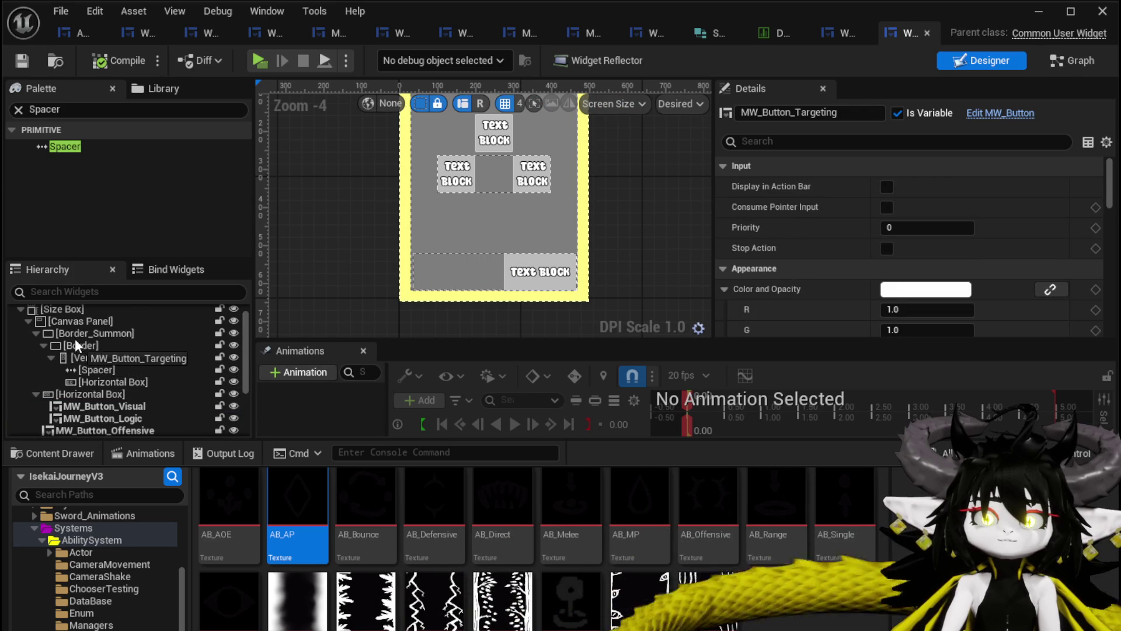
drag(73, 318, 73, 319)
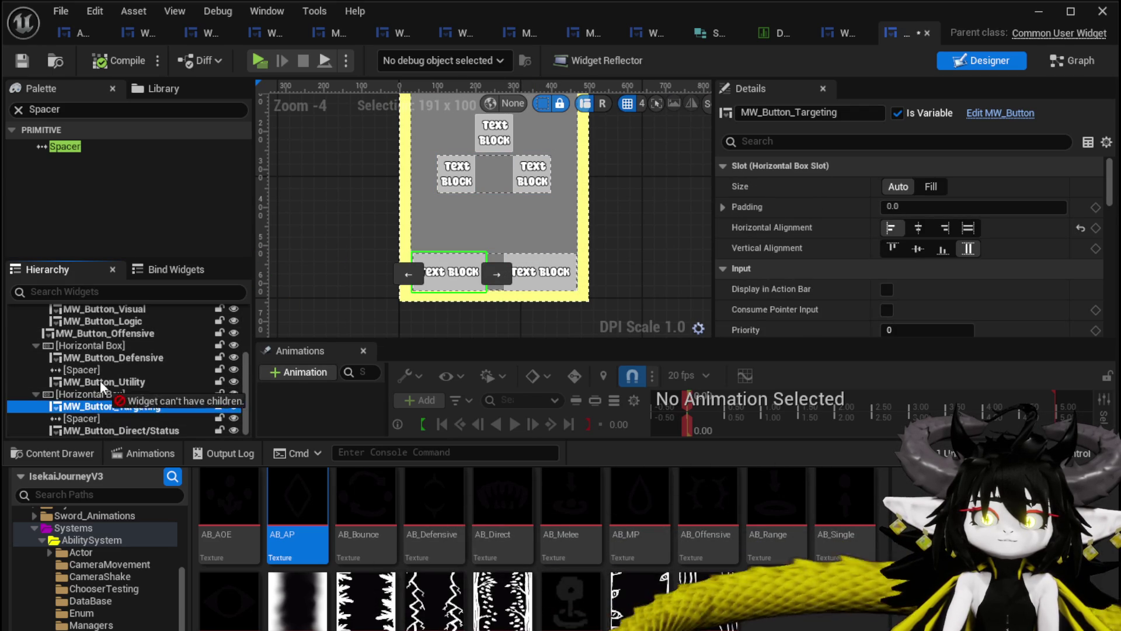
drag(100, 389, 64, 330)
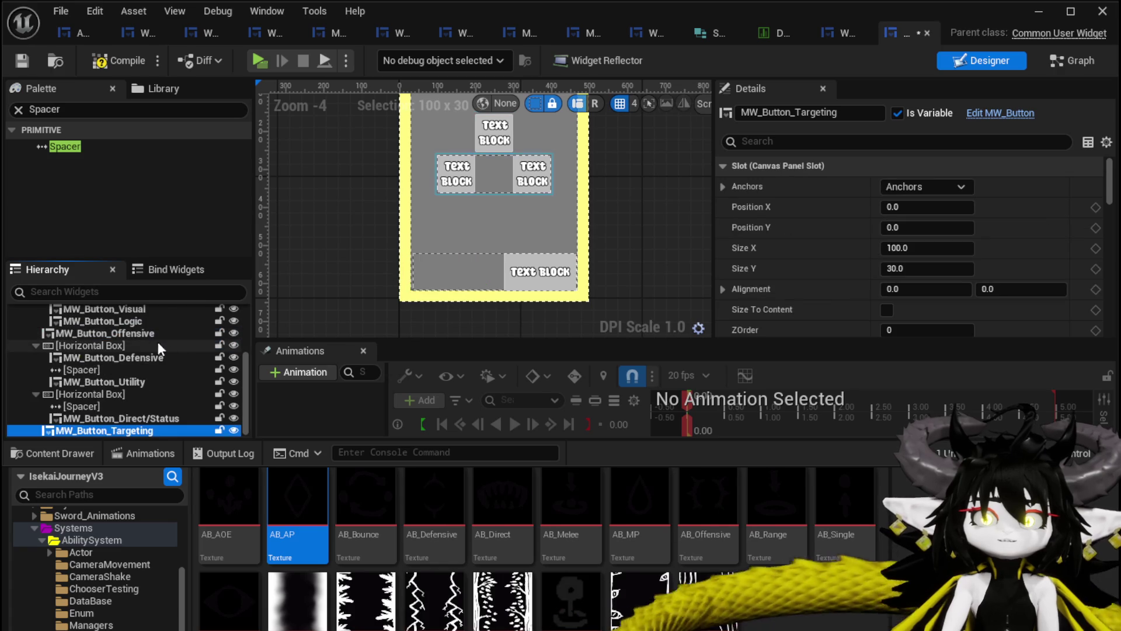
drag(79, 420, 70, 330)
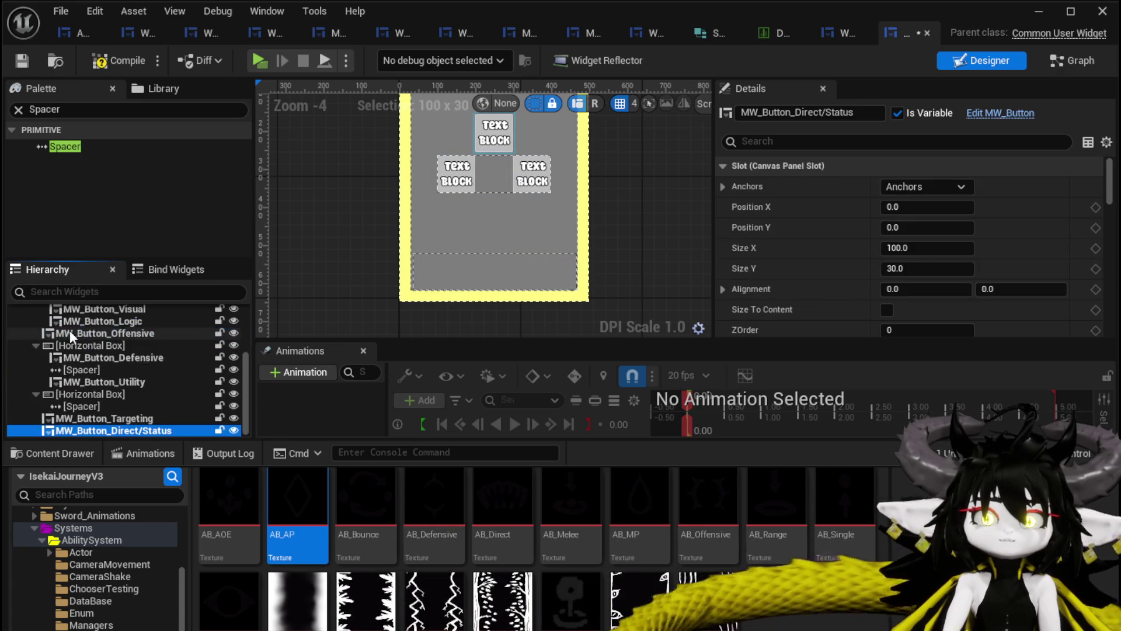
click(452, 275)
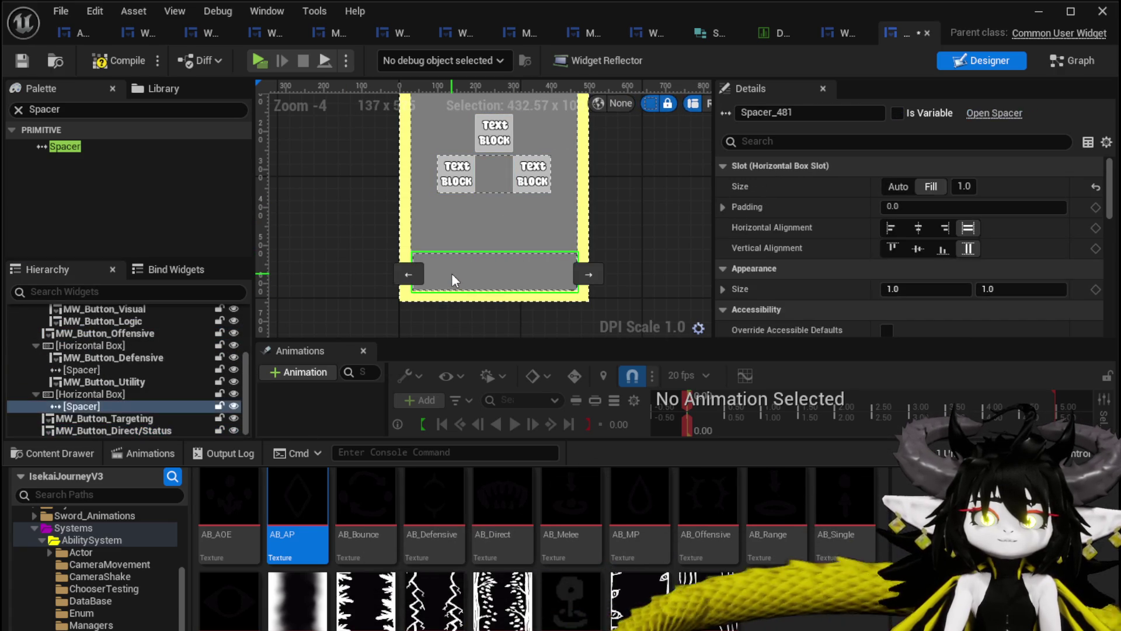
key(Delete)
Make the Targeting button 100 tall, centre-anchored with Alignment X 0.5, placed at the panel's bottom-left.
click(88, 419)
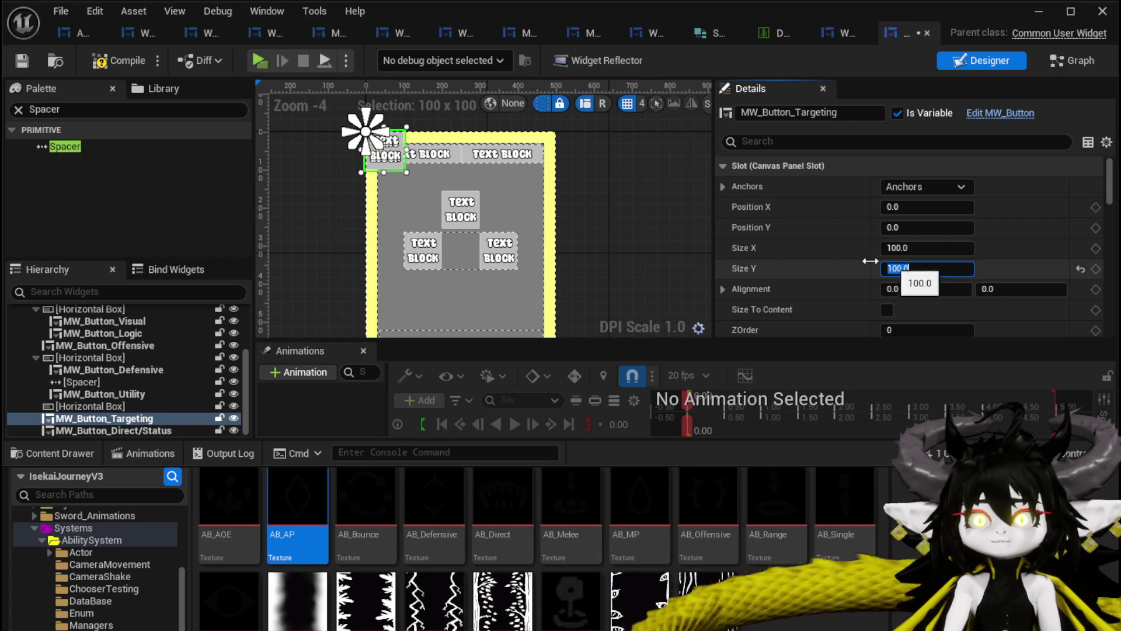
key(Return)
click(951, 186)
click(964, 275)
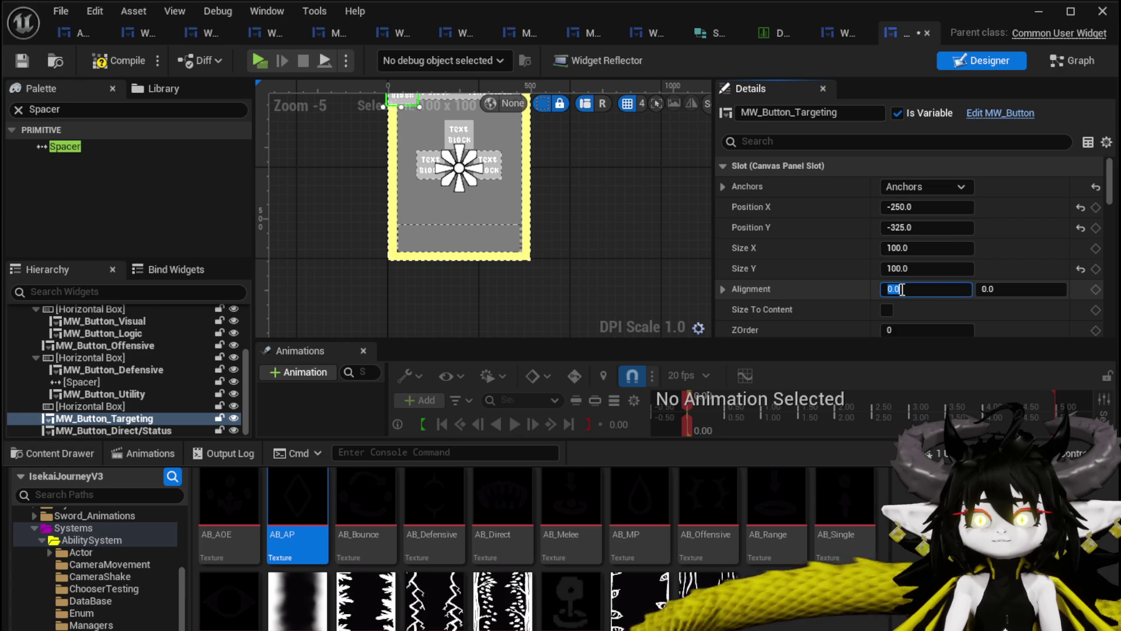
text(0.5)
key(Return)
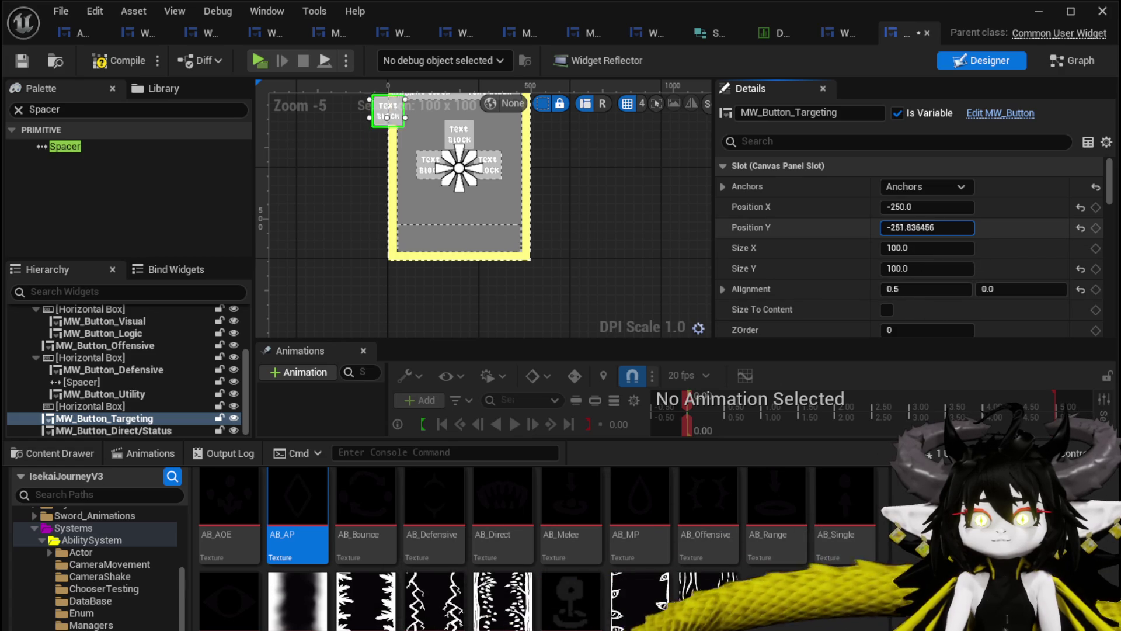
mouse_move(927, 227)
mouse_down()
mouse_move(955, 227)
mouse_move(919, 211)
mouse_up()
scroll(346, 201, up, 3)
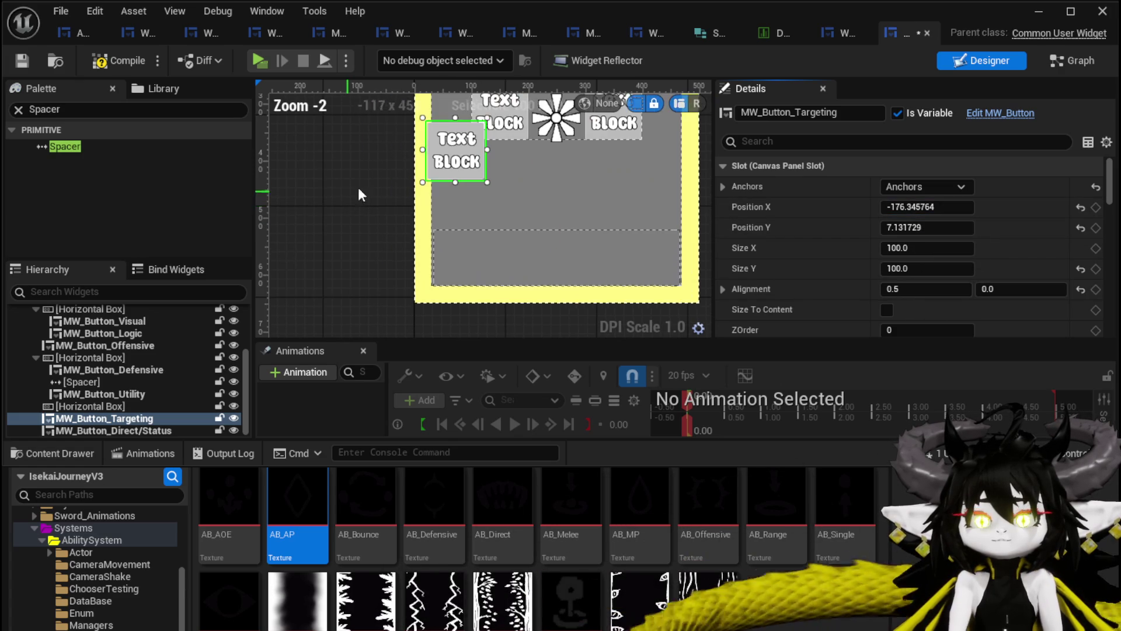
mouse_move(435, 164)
mouse_down()
mouse_move(459, 237)
mouse_move(444, 275)
mouse_up()
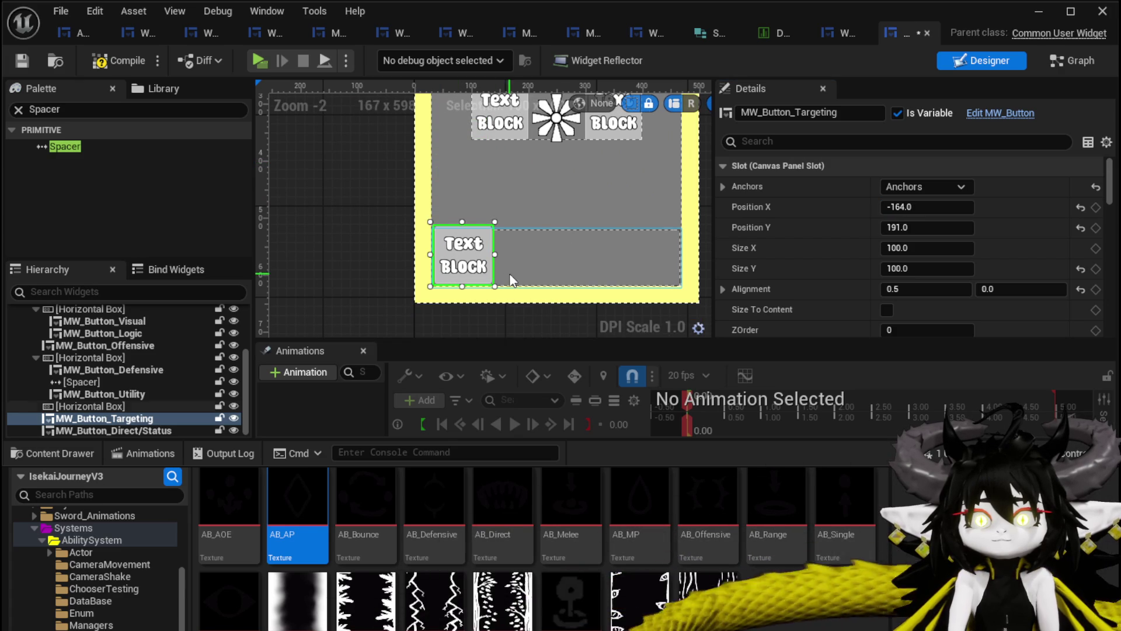
click(557, 248)
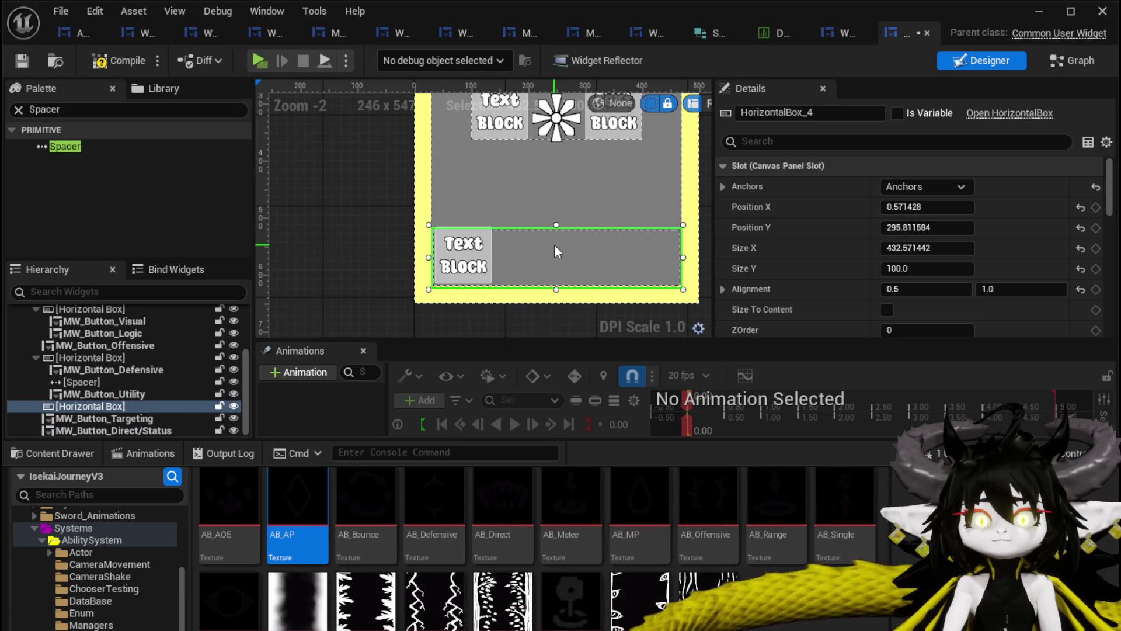
Delete the empty horizontal box, compile, and centre-anchor Direct/Status with Alignment X 0.5.
key(Delete)
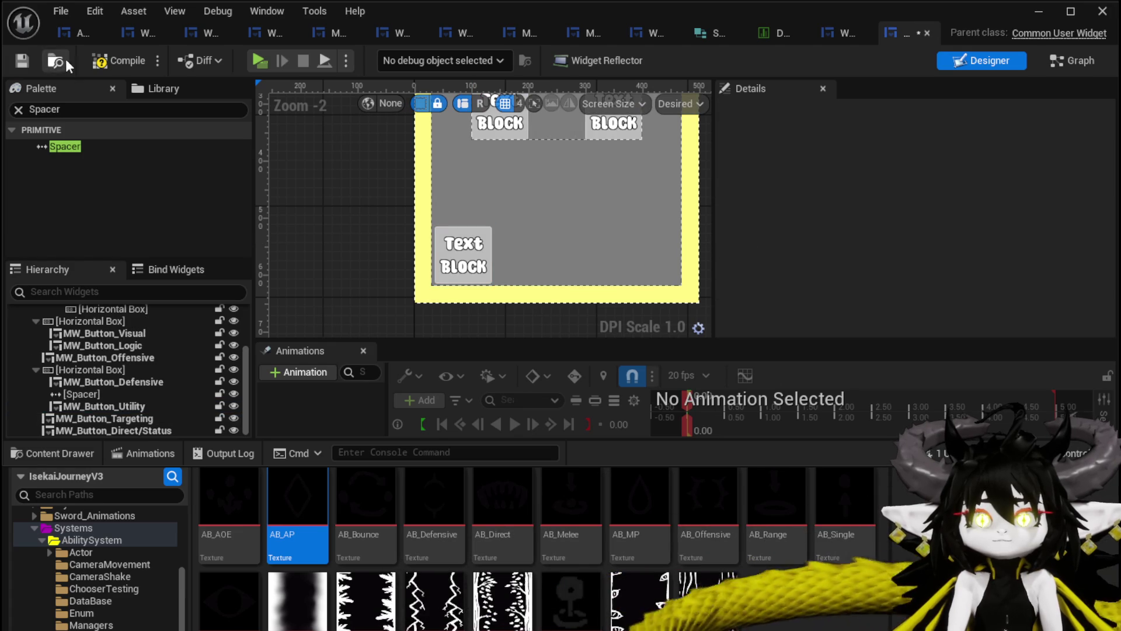
click(22, 60)
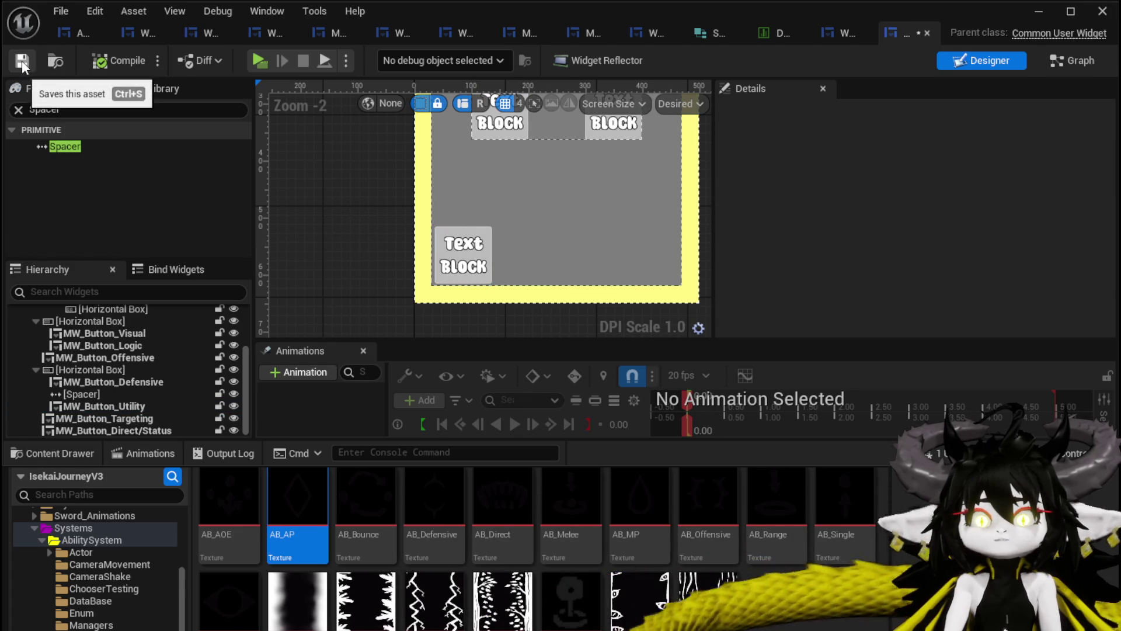
click(132, 428)
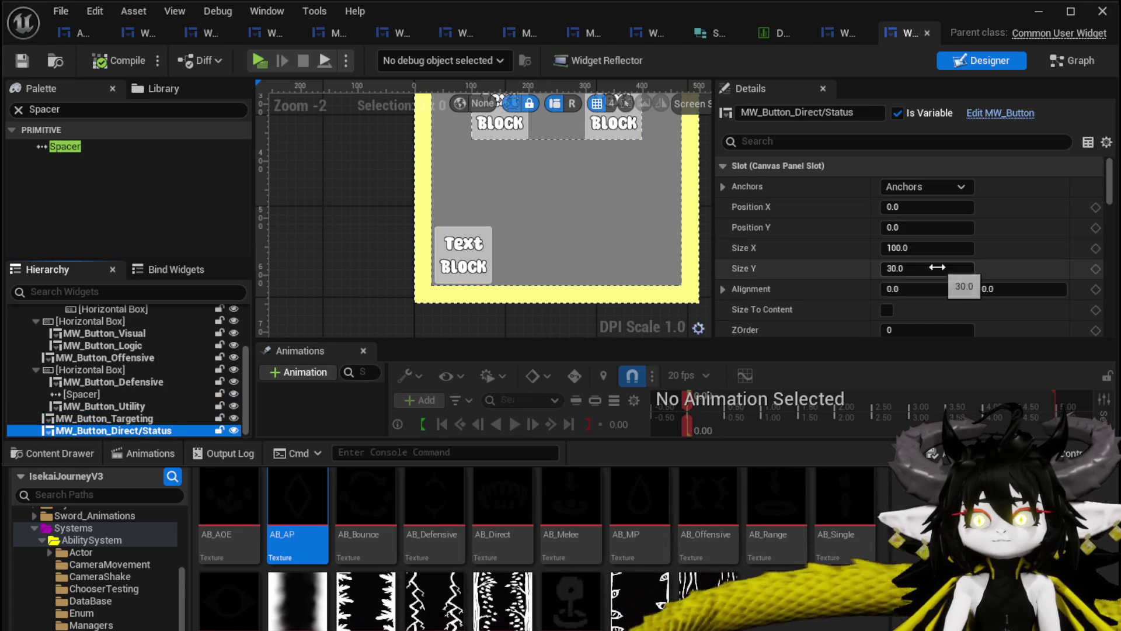
text(0)
click(922, 183)
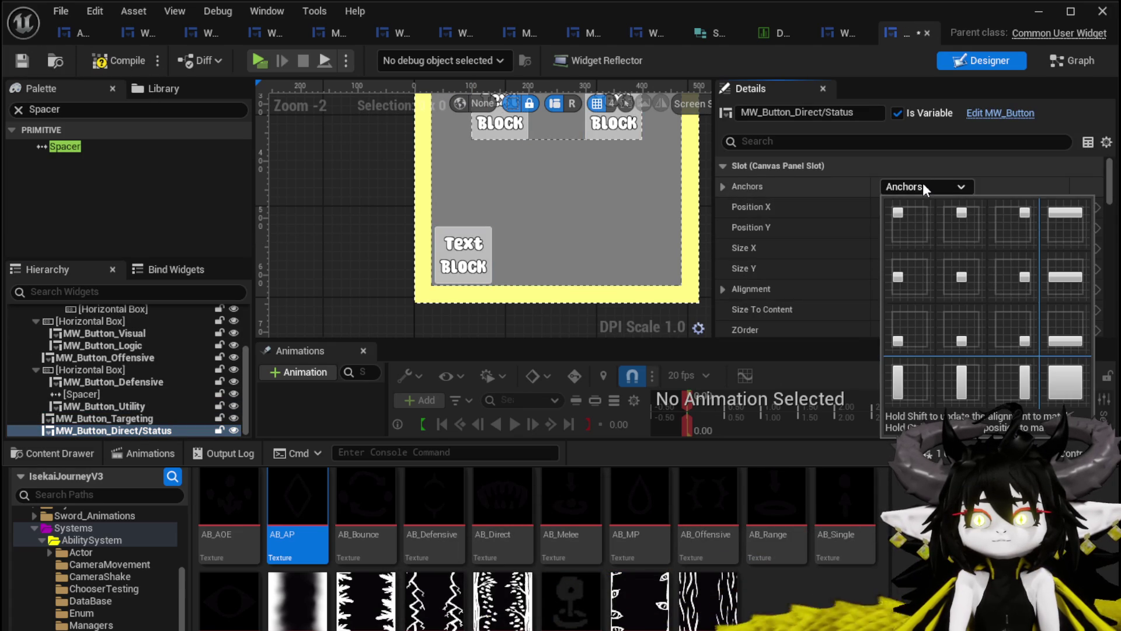
click(972, 276)
drag(921, 295, 902, 289)
text(0)
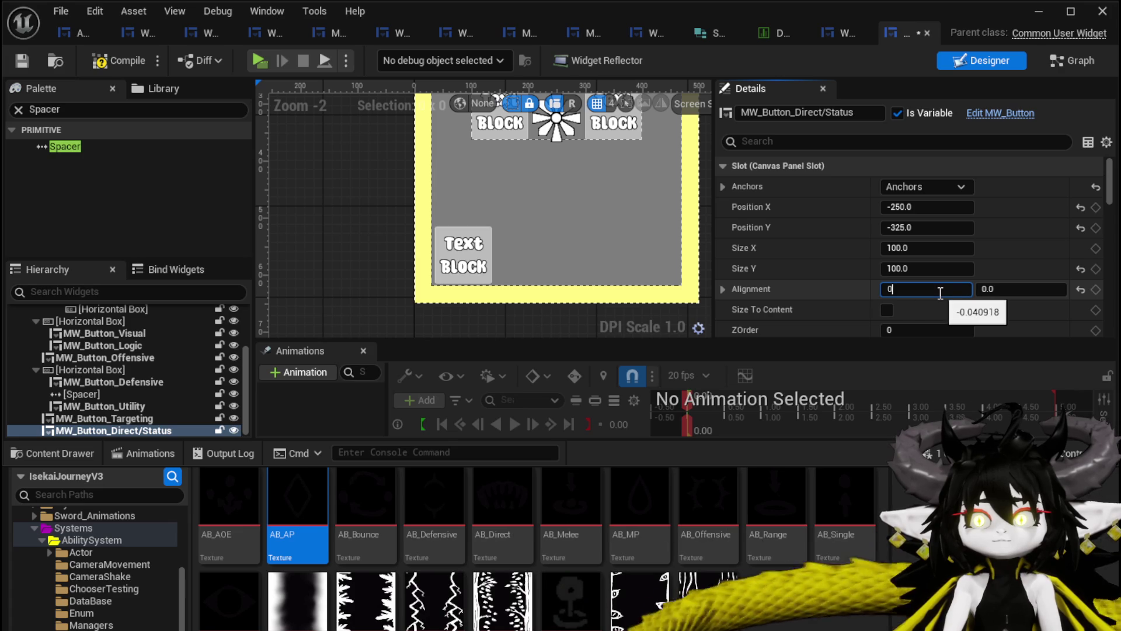
text(.5)
key(Return)
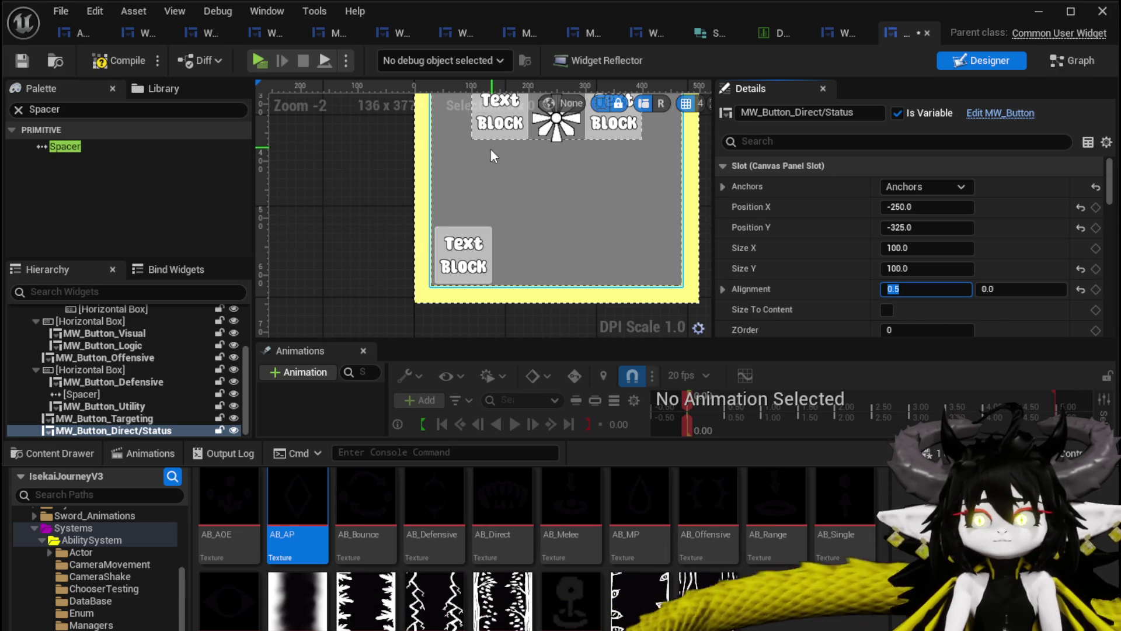
Drag the Direct/Status button to the panel's bottom-right corner.
mouse_move(927, 227)
mouse_down()
mouse_move(902, 227)
mouse_move(954, 227)
mouse_up()
scroll(481, 148, down, 3)
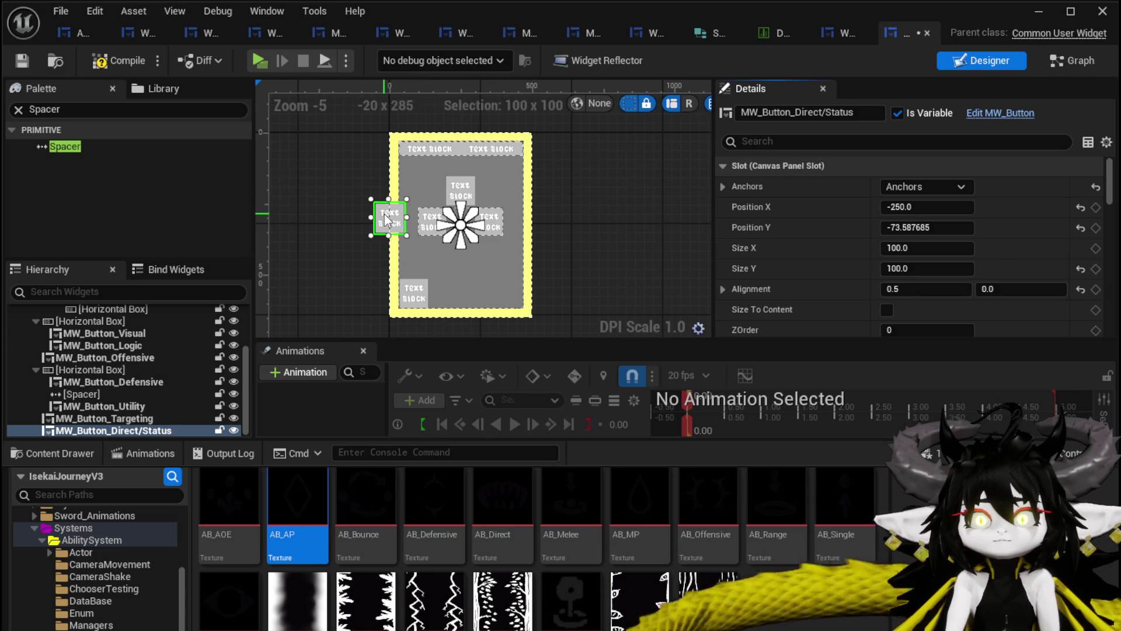
scroll(384, 215, up, 1)
mouse_move(385, 215)
mouse_down()
mouse_move(476, 296)
mouse_move(511, 226)
mouse_up()
scroll(538, 311, up, 2)
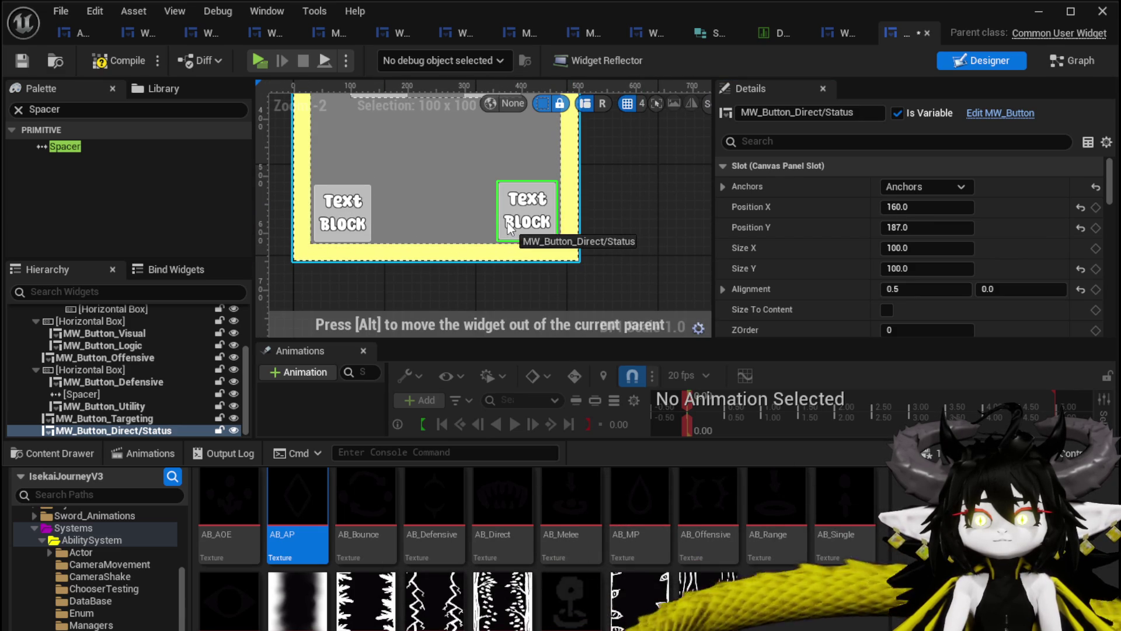
drag(706, 207, 679, 200)
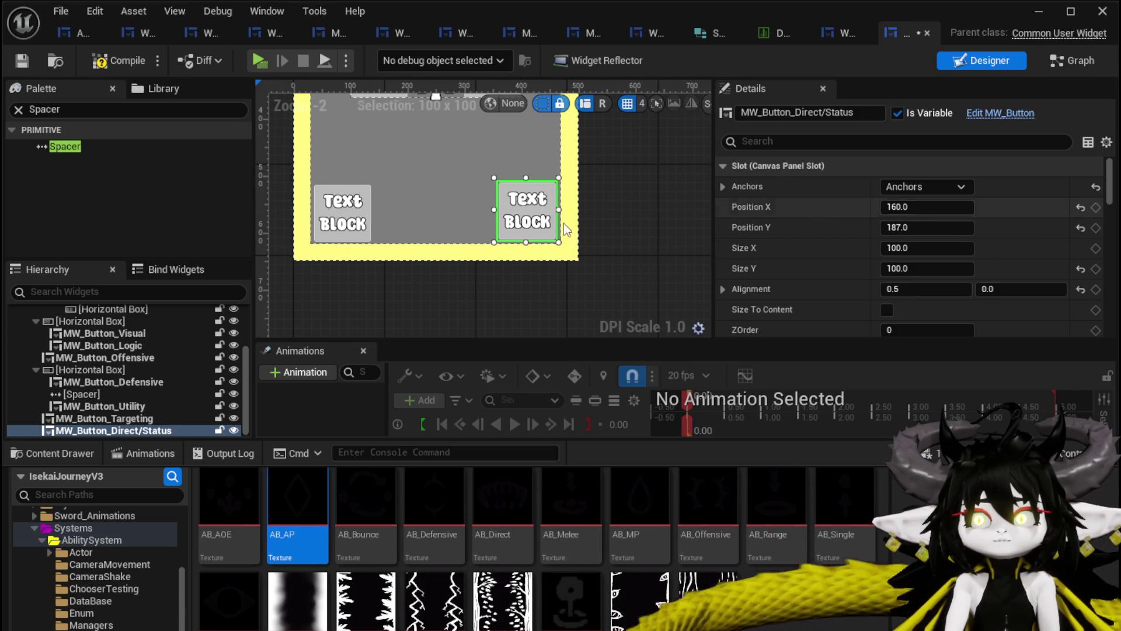
Position Targeting at X −160 and Direct/Status at X 160, both at Y 187.
click(342, 212)
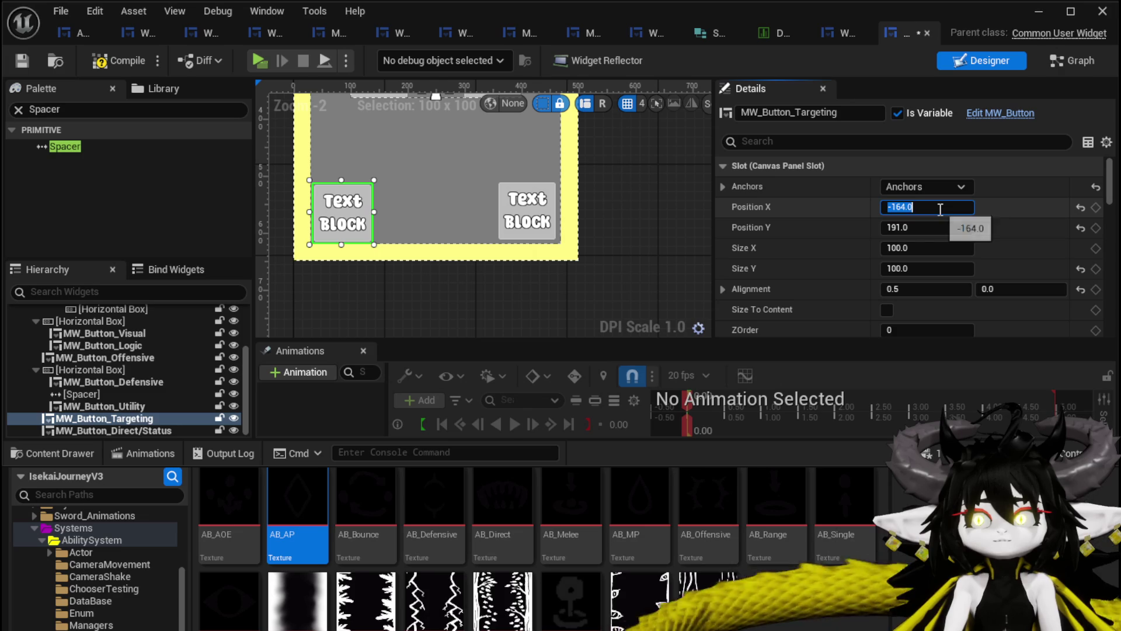
text(-)
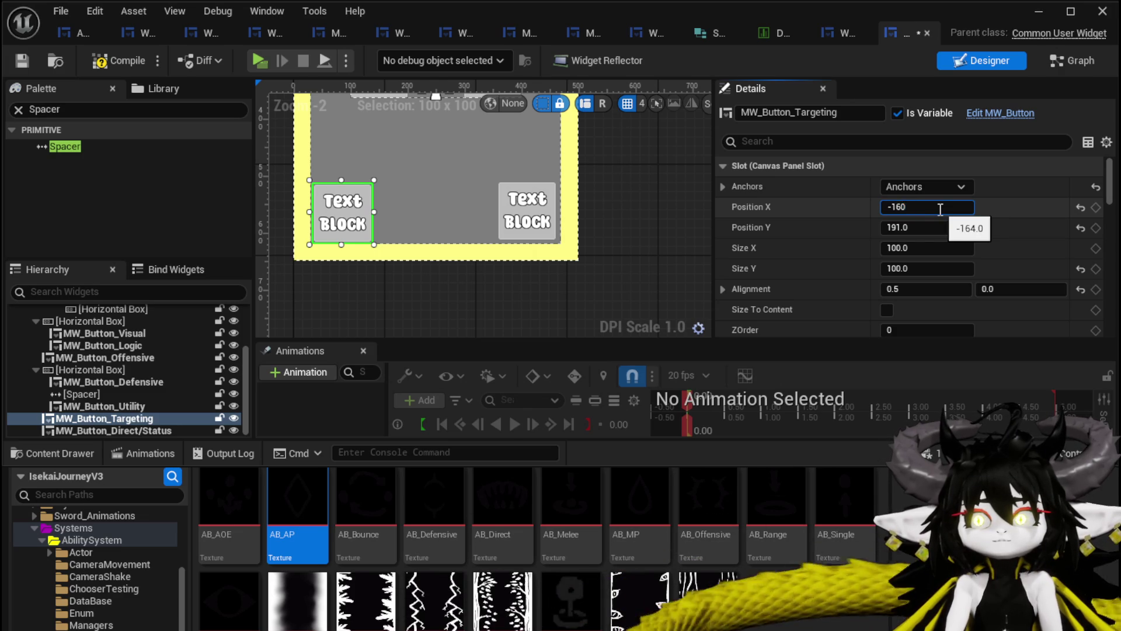
key(Return)
click(543, 211)
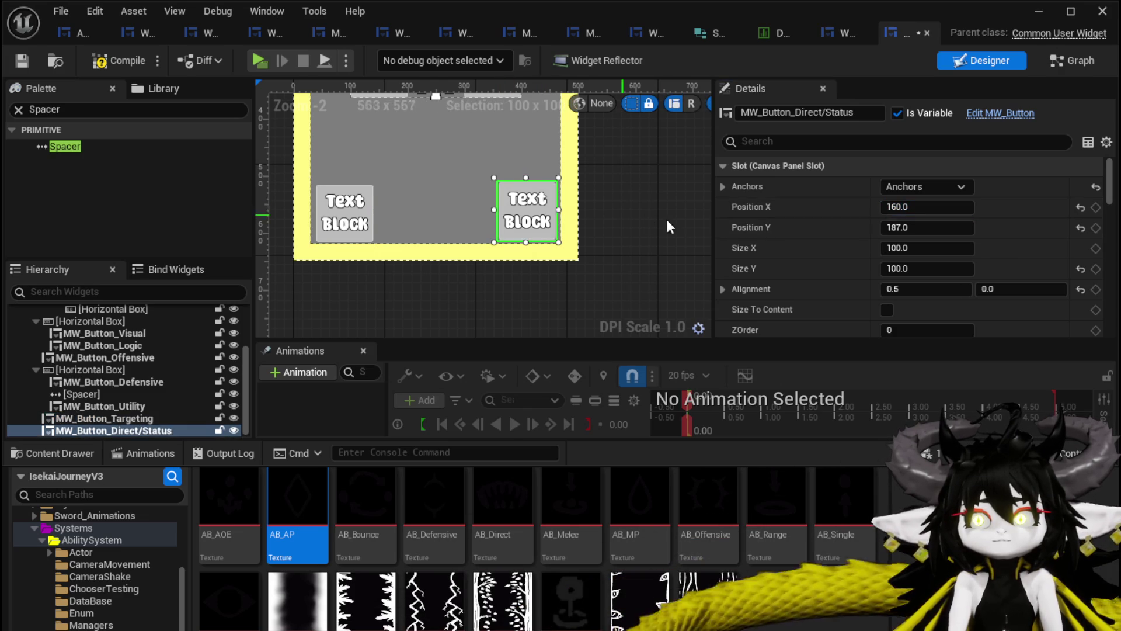
click(930, 228)
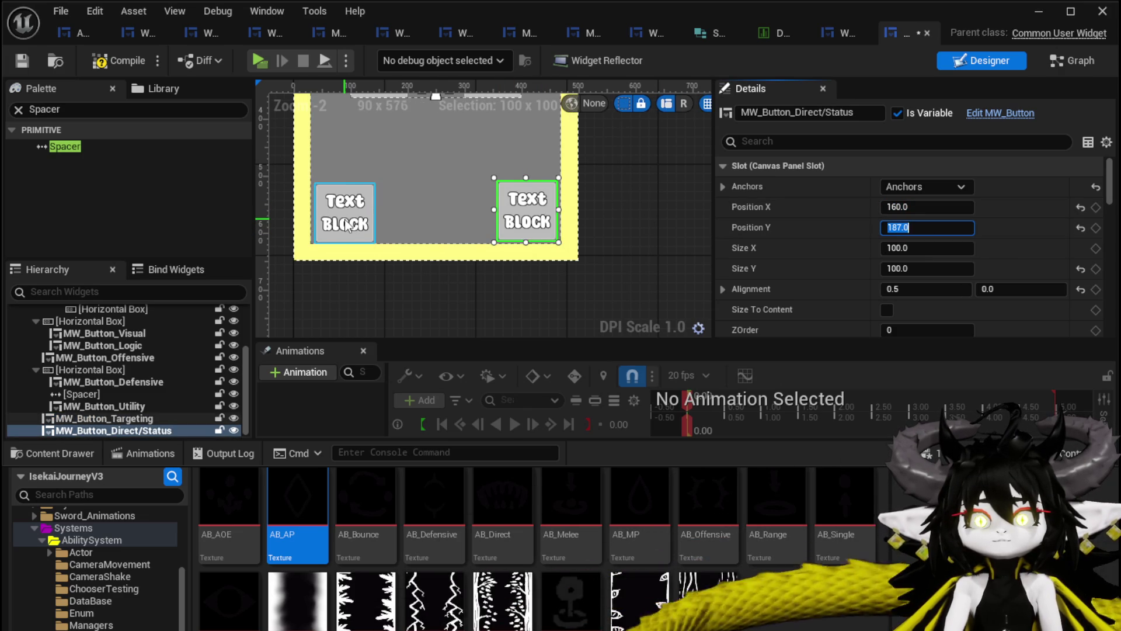
click(372, 220)
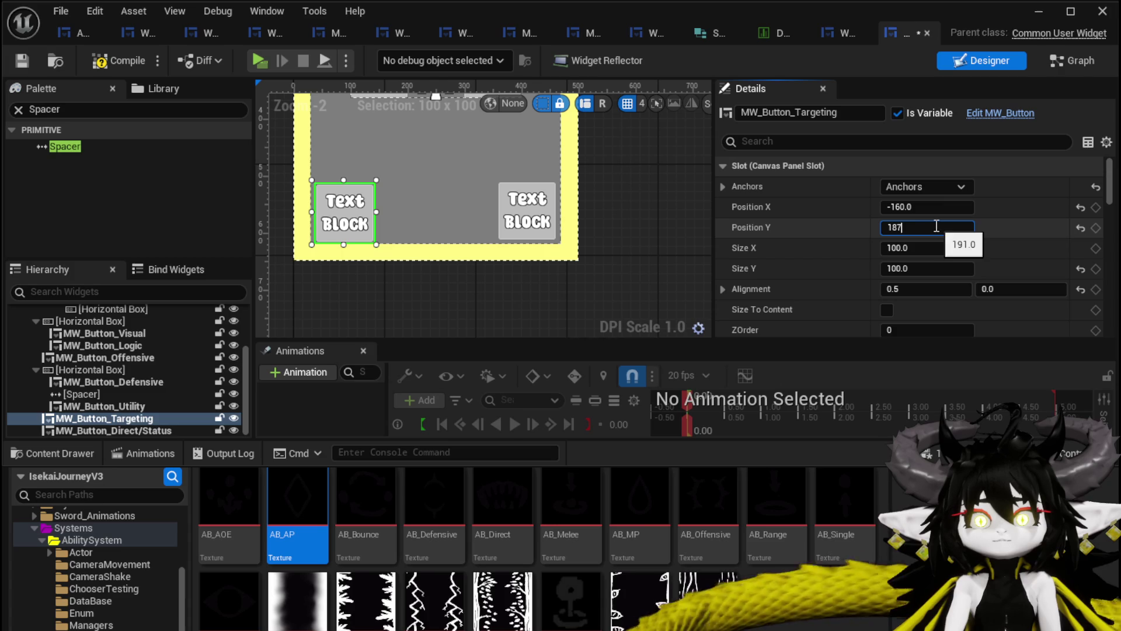
key(Return)
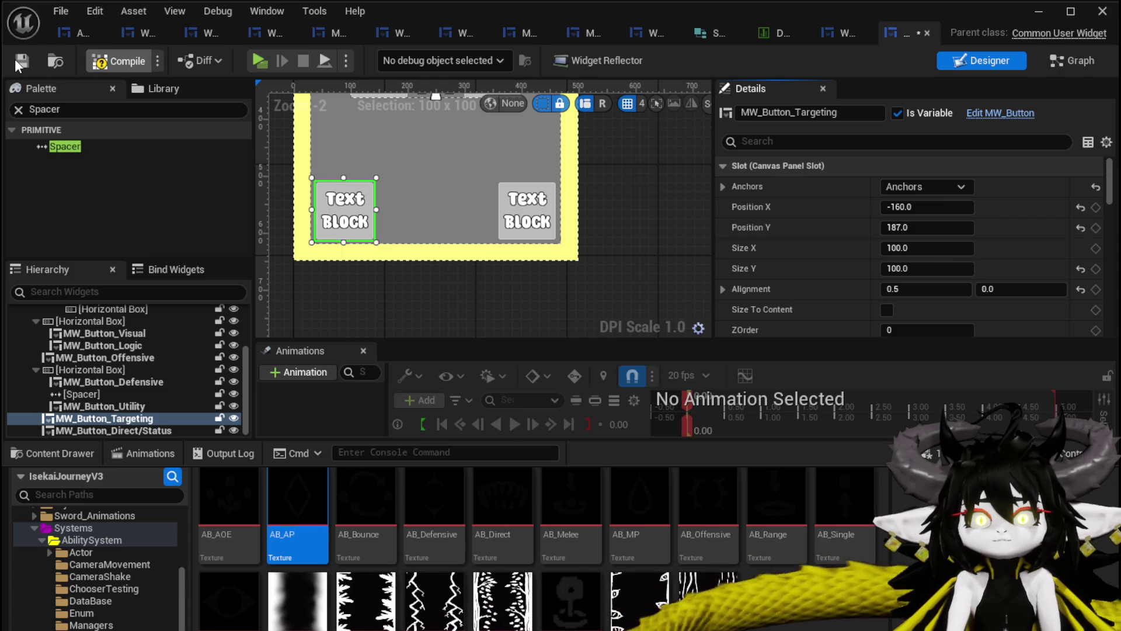
click(598, 159)
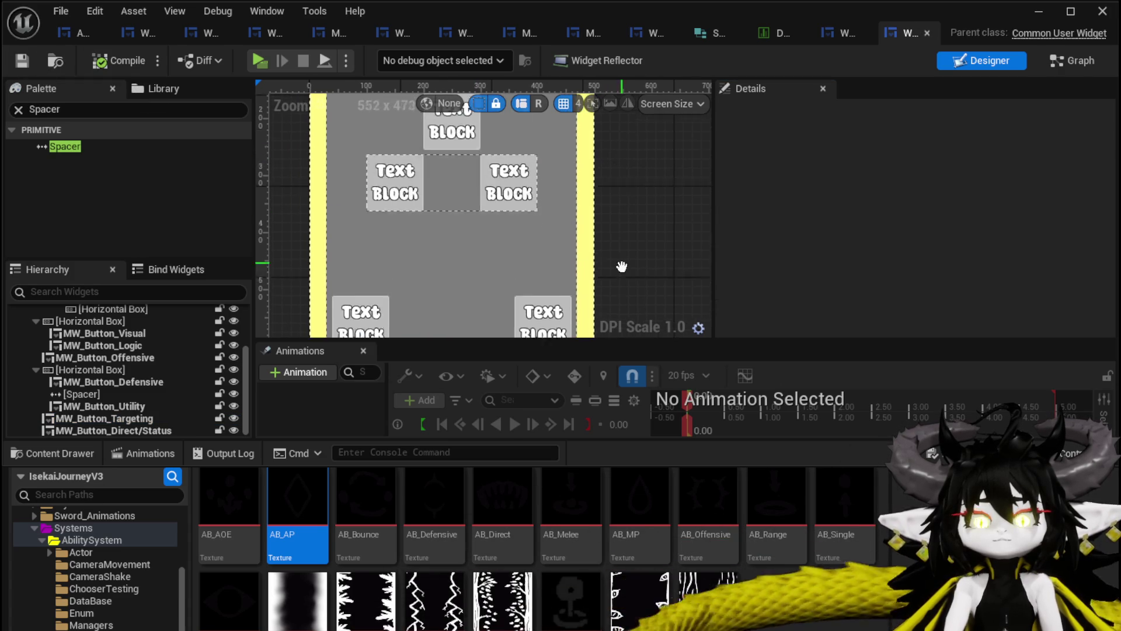
scroll(618, 247, up, 1)
Move MW_Button_Defensive and MW_Button_Utility out of the horizontal box, then delete its spacer and the empty box.
drag(361, 242, 423, 169)
drag(88, 388, 81, 347)
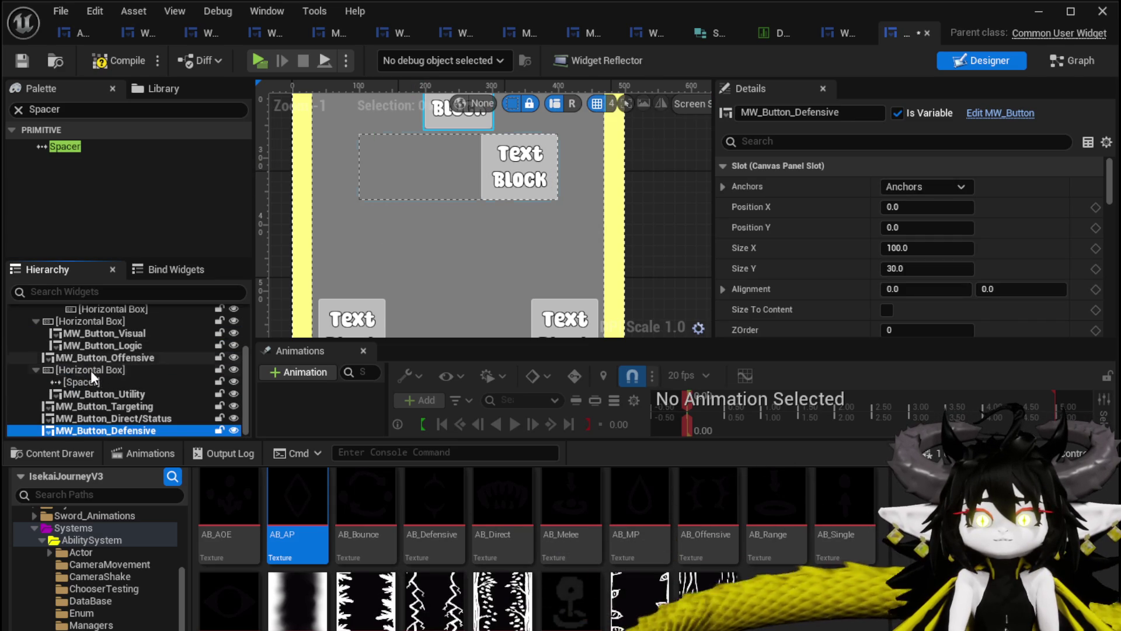
click(488, 181)
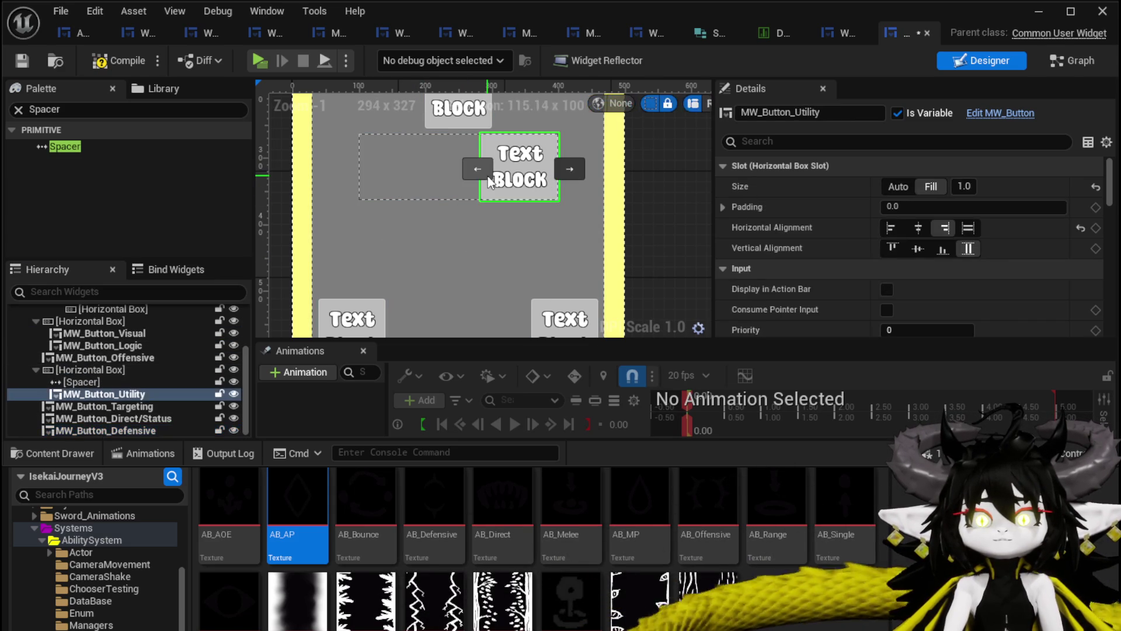
mouse_move(95, 396)
mouse_down()
mouse_move(148, 374)
mouse_move(63, 337)
mouse_up()
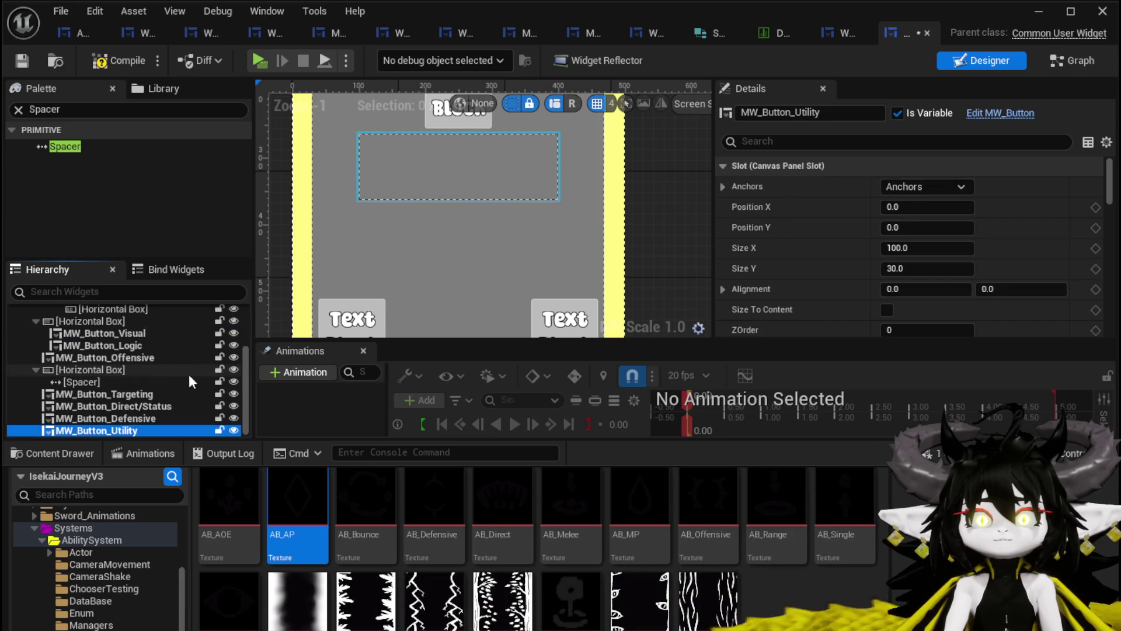
click(77, 382)
key(Delete)
click(77, 382)
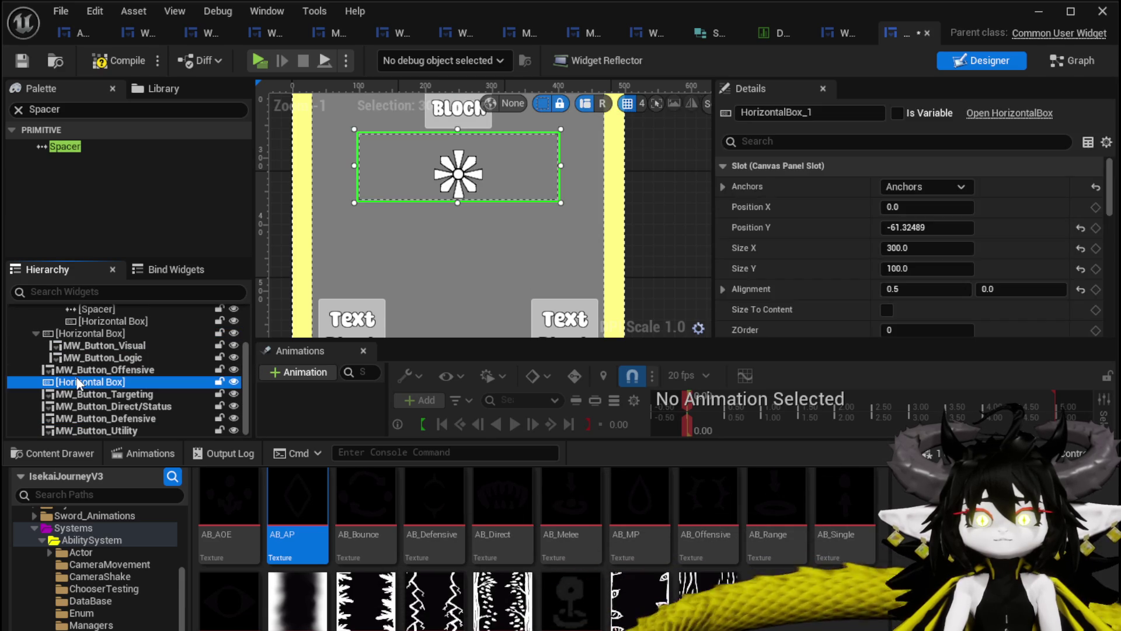
key(Delete)
scroll(447, 296, down, 1)
Centre-anchor the Utility button at height 100 and place it right beside the centre icon.
drag(448, 296, 442, 368)
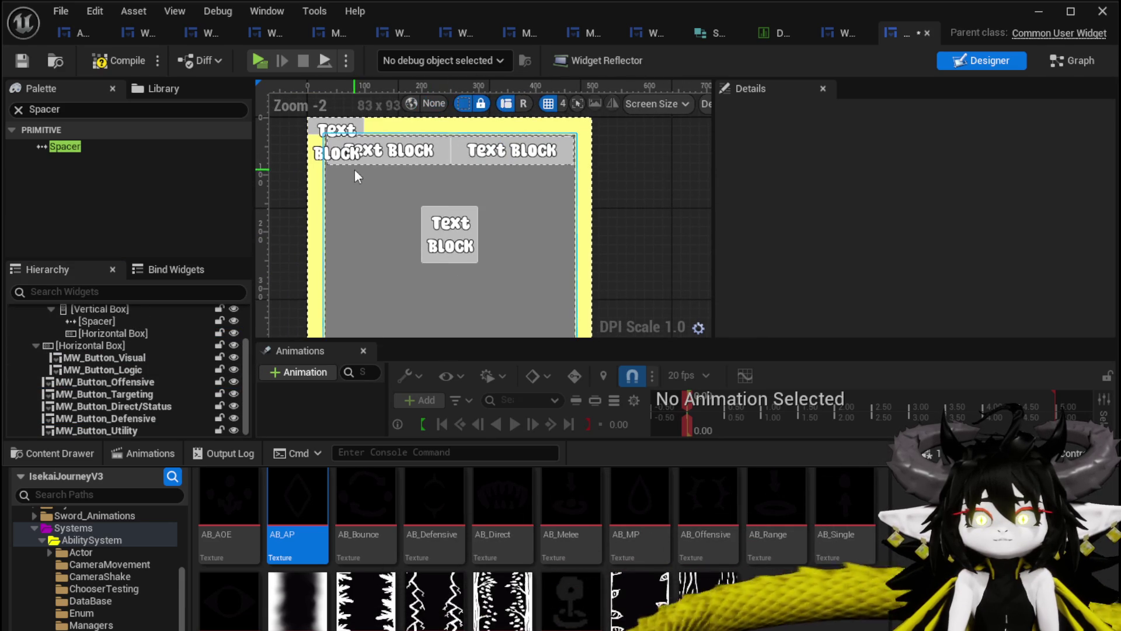
click(348, 131)
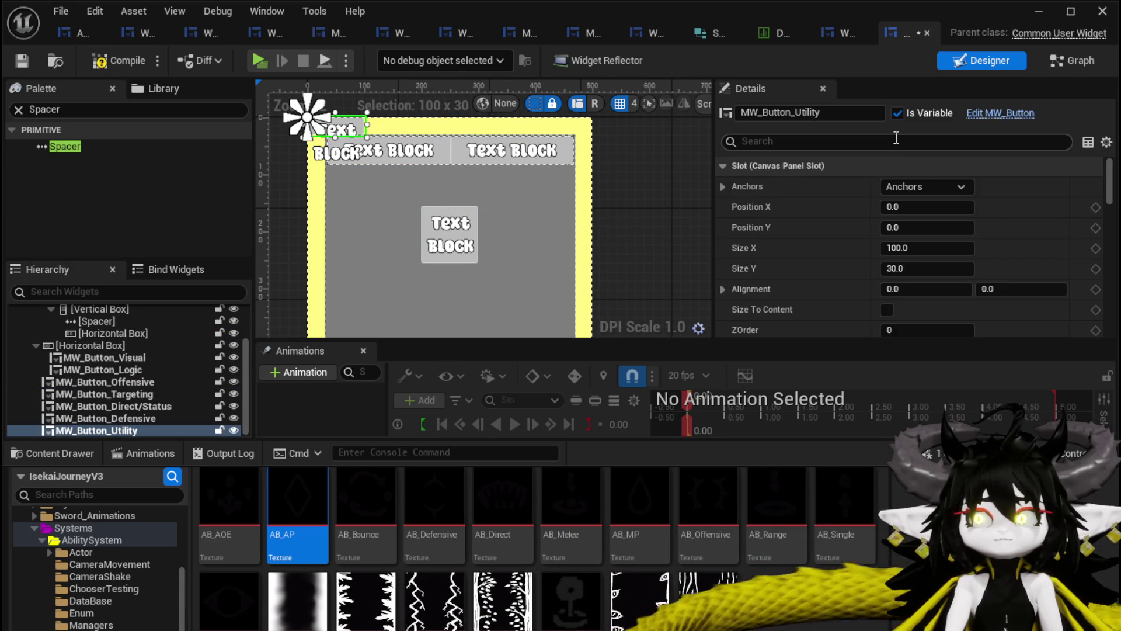
click(910, 186)
click(963, 277)
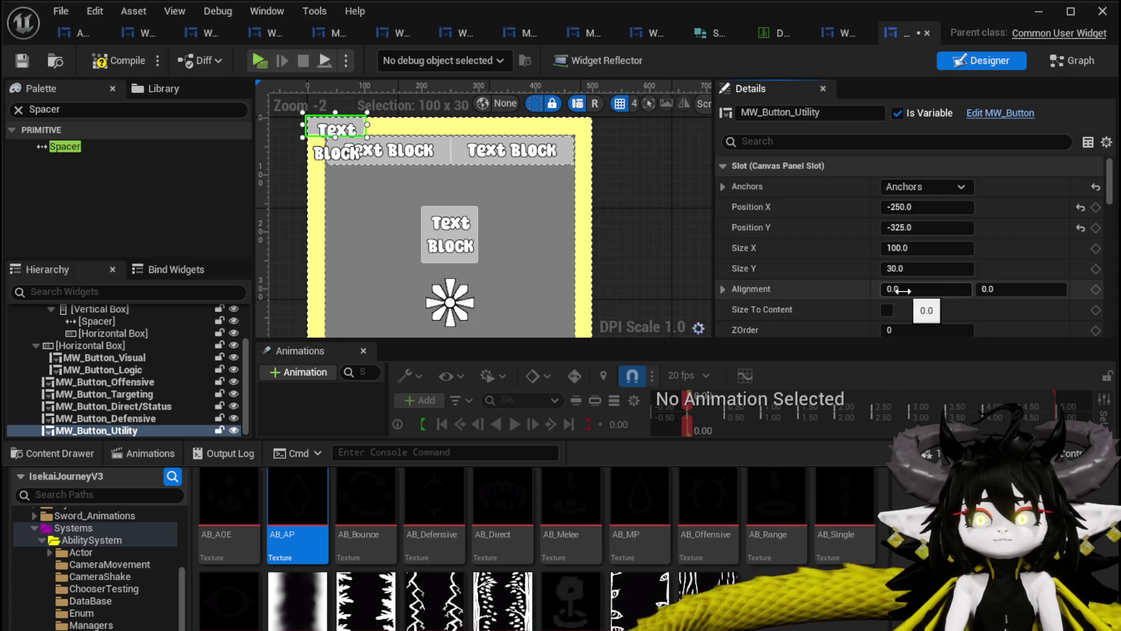
text(100)
key(Return)
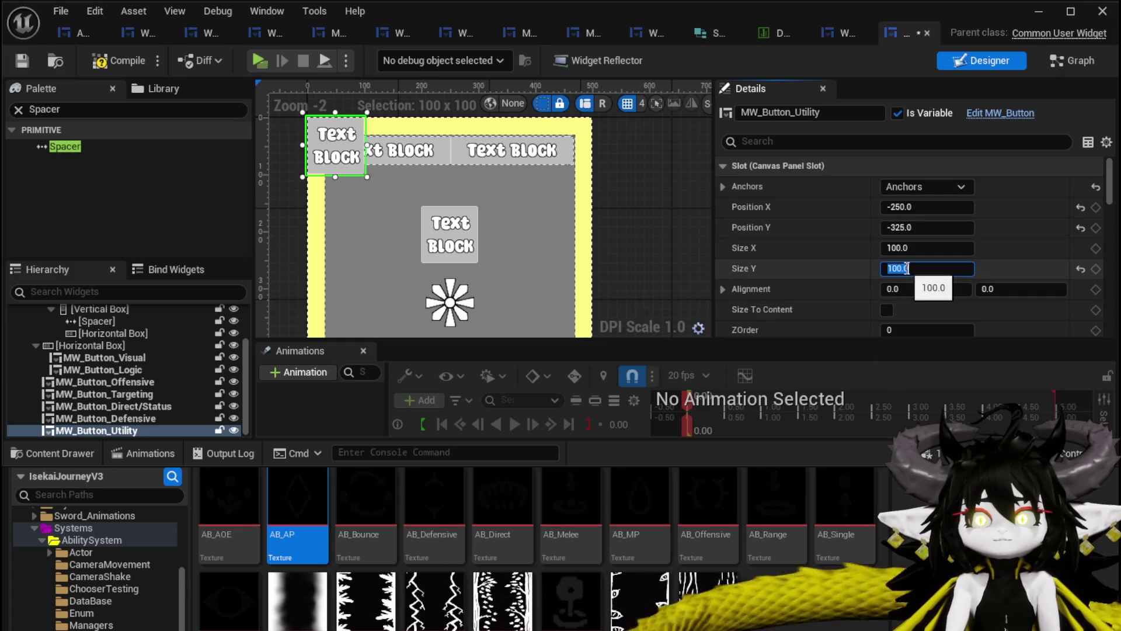
mouse_move(920, 226)
mouse_down()
mouse_move(885, 226)
mouse_move(928, 226)
mouse_up()
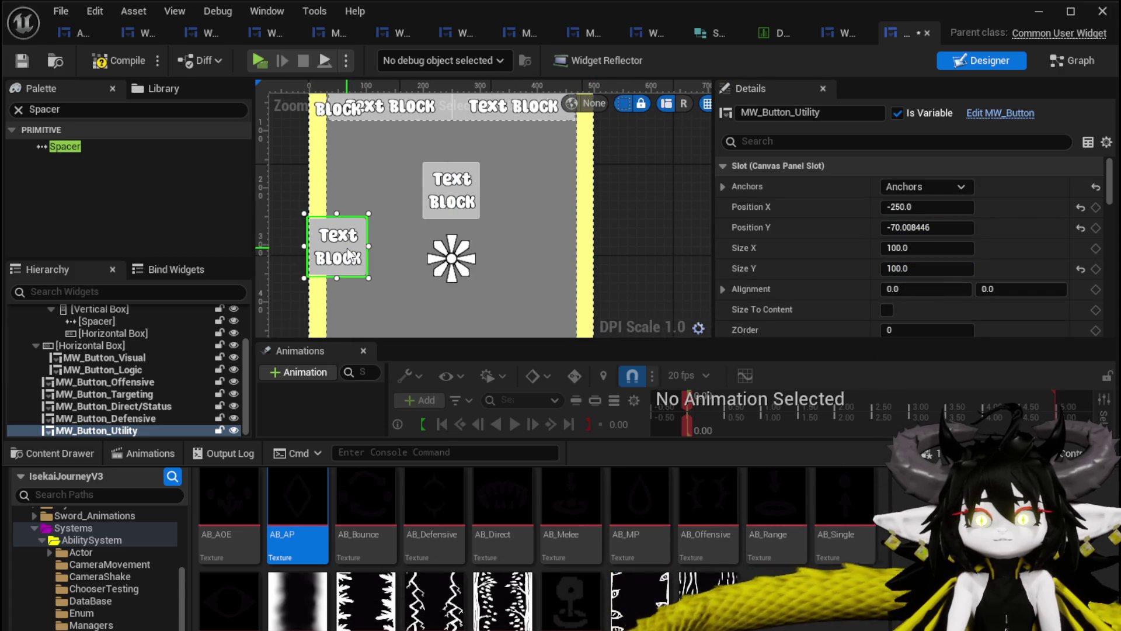
drag(348, 254, 522, 264)
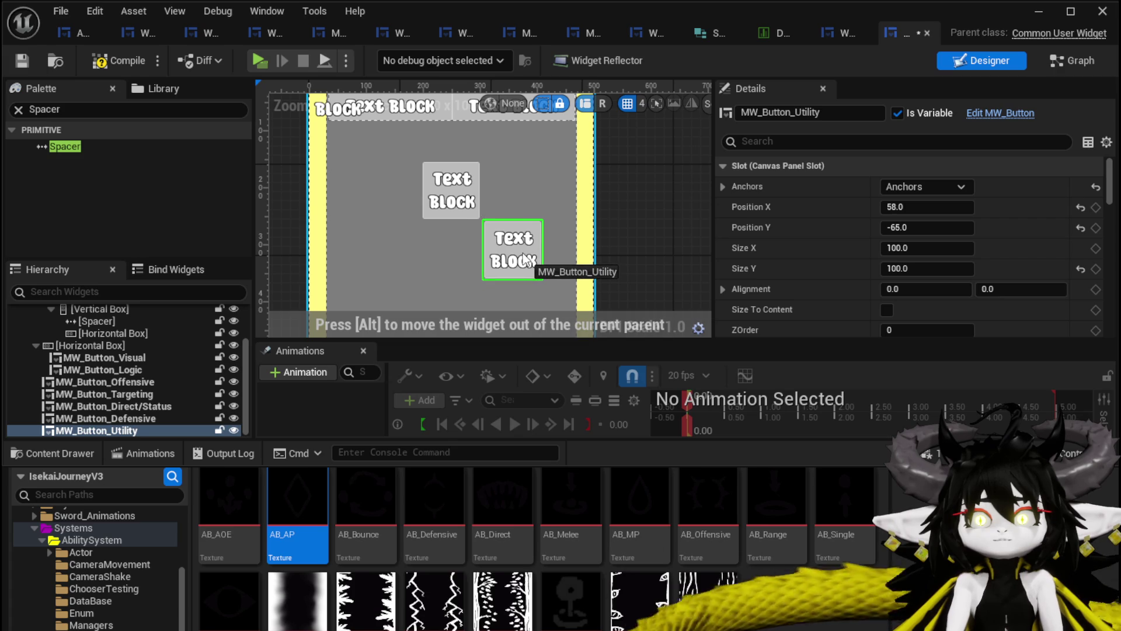
drag(523, 261, 510, 259)
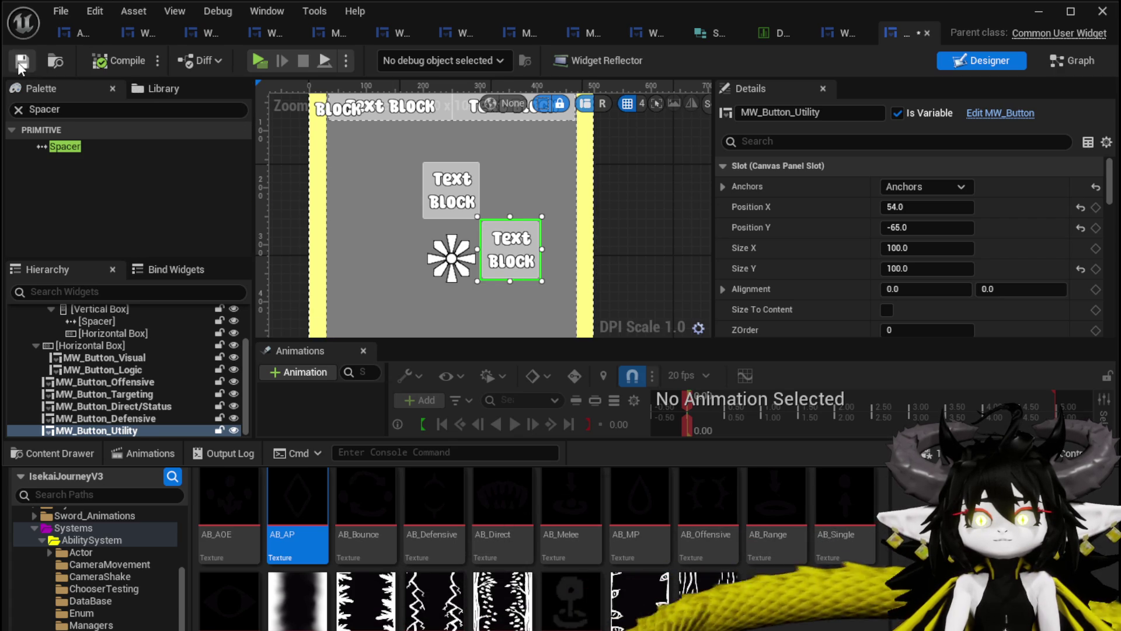
Centre-anchor the Defensive button at height 100 and place it left of the flower icon.
click(153, 419)
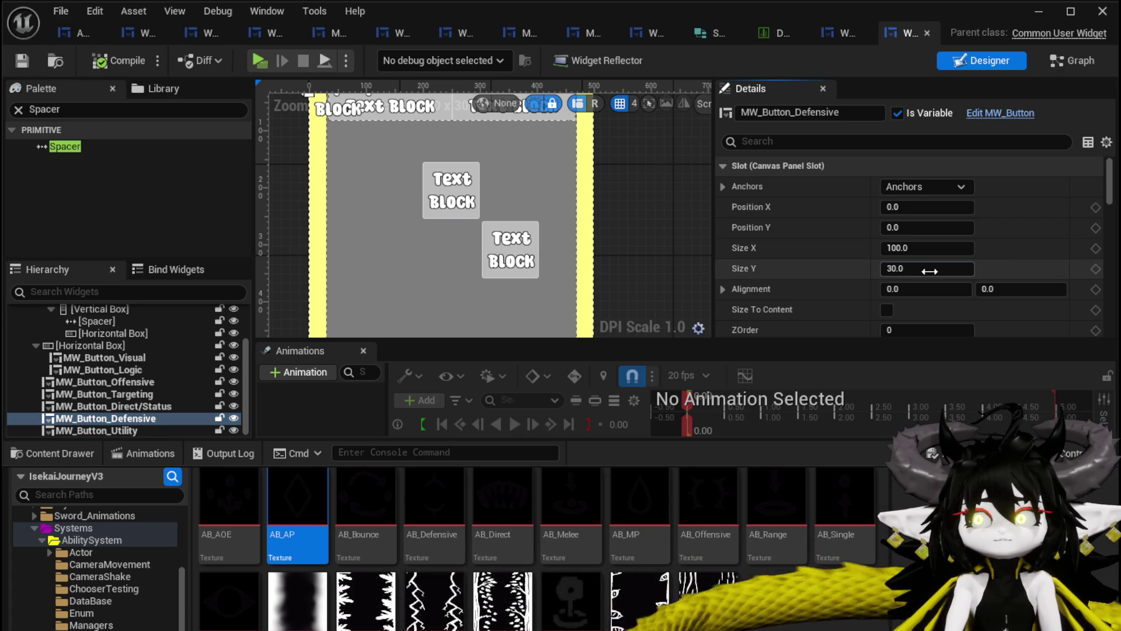
text(100)
key(Return)
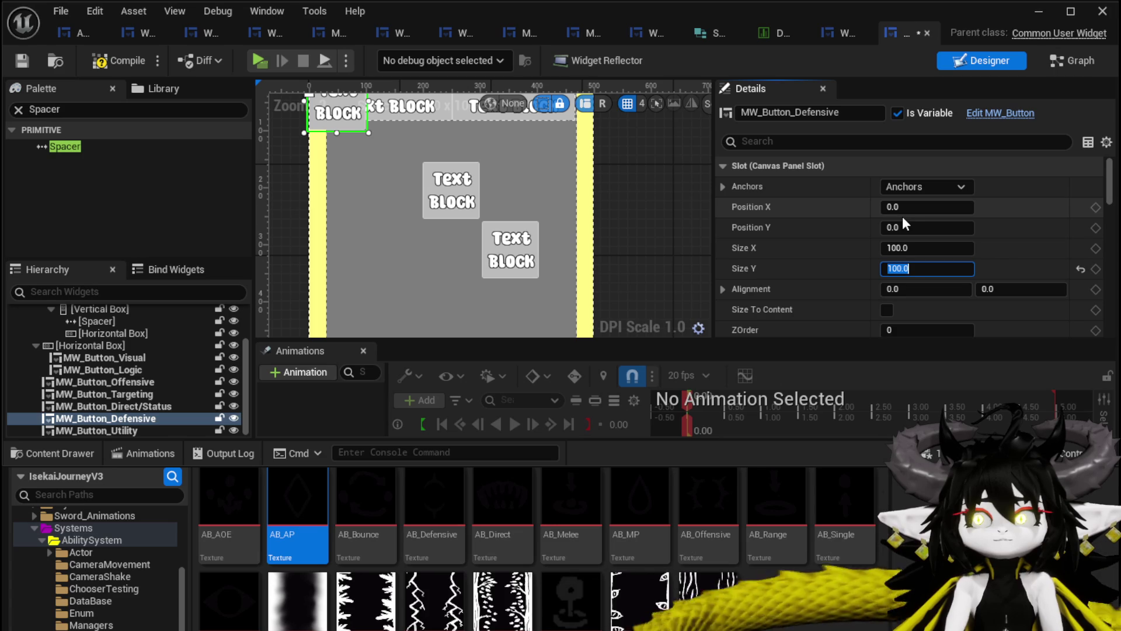
click(928, 184)
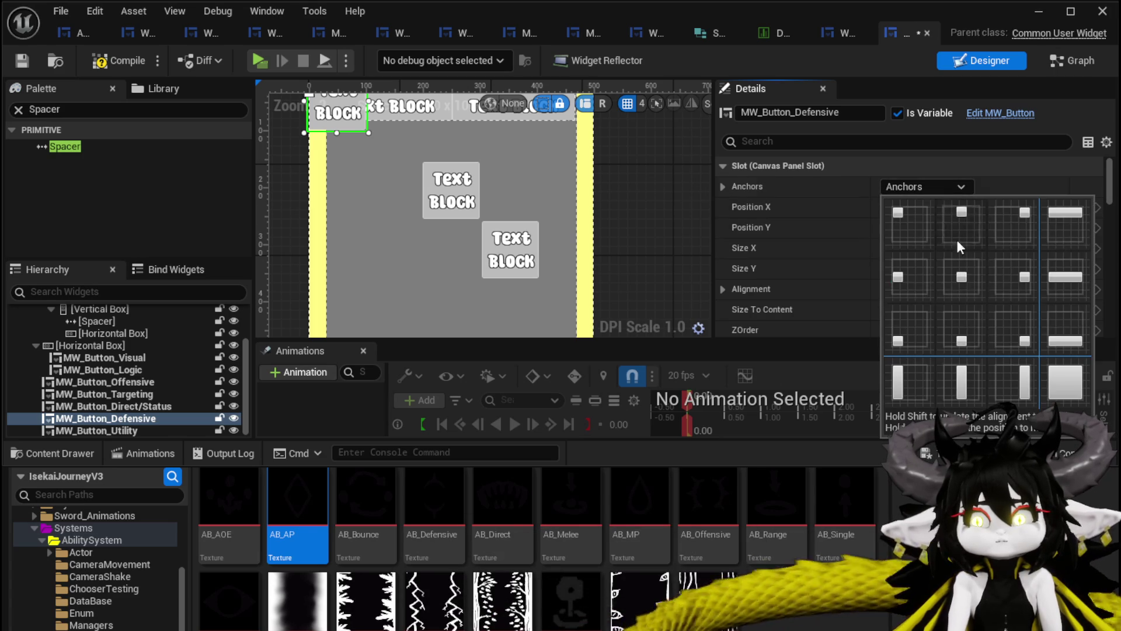
click(954, 271)
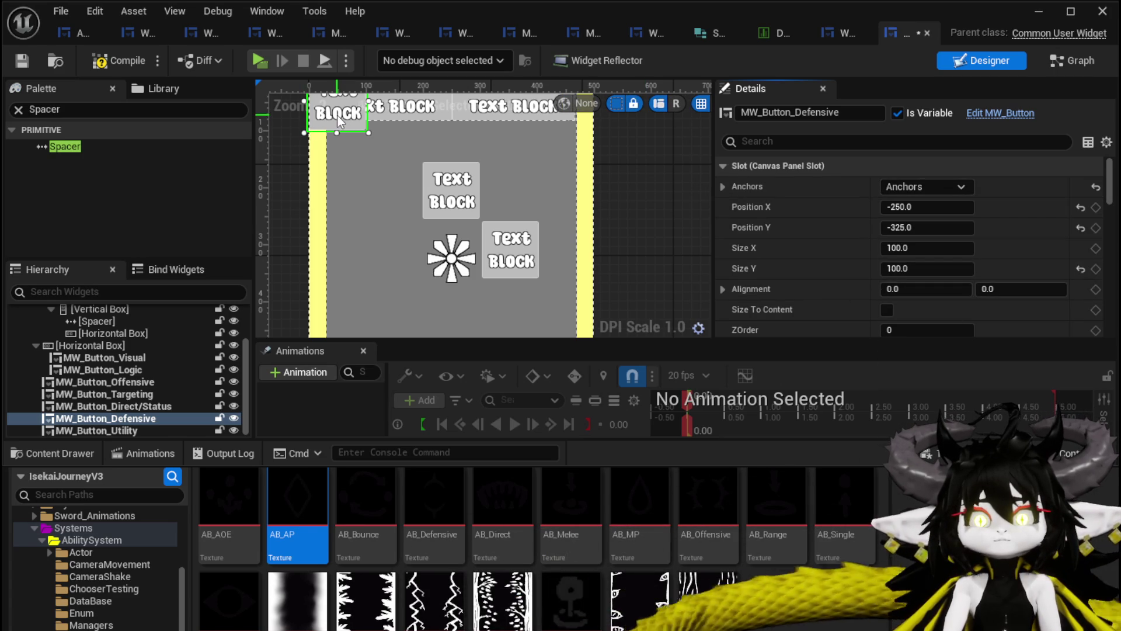
drag(337, 115, 377, 235)
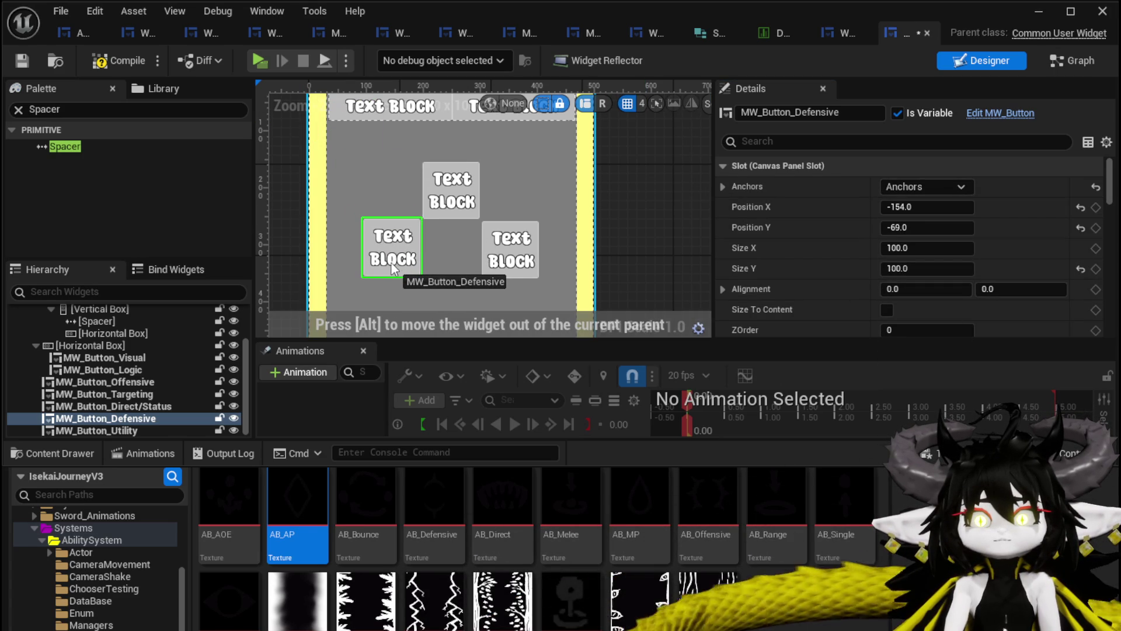
drag(392, 264, 394, 263)
Set Alignment X 0.5 on both buttons and position Utility at X 104, Defensive at X −104.
click(508, 254)
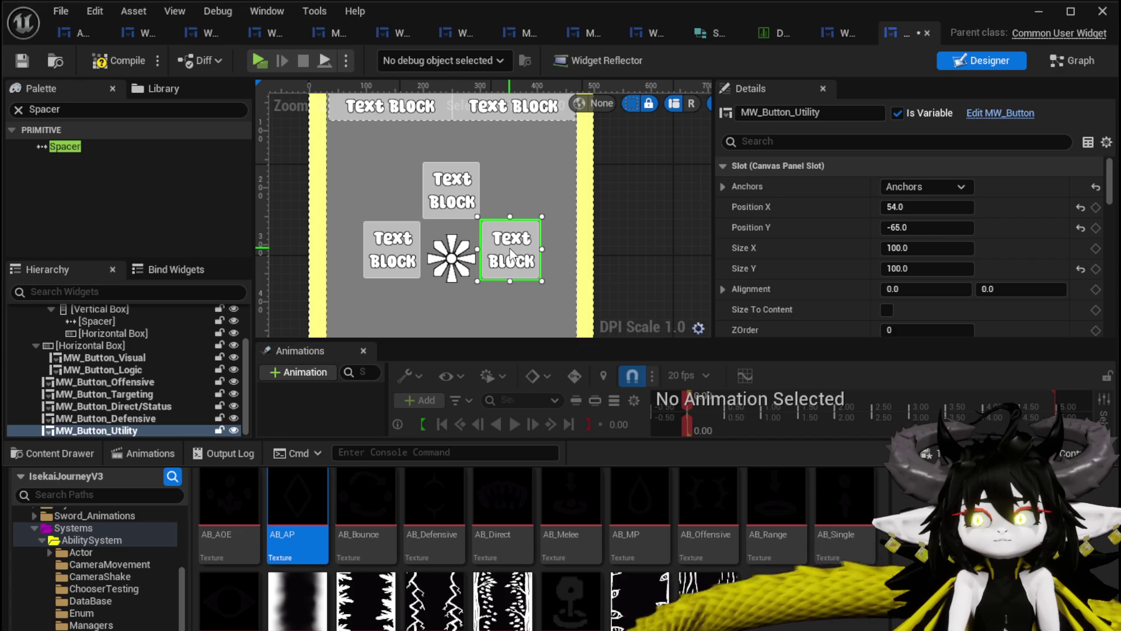
click(374, 245)
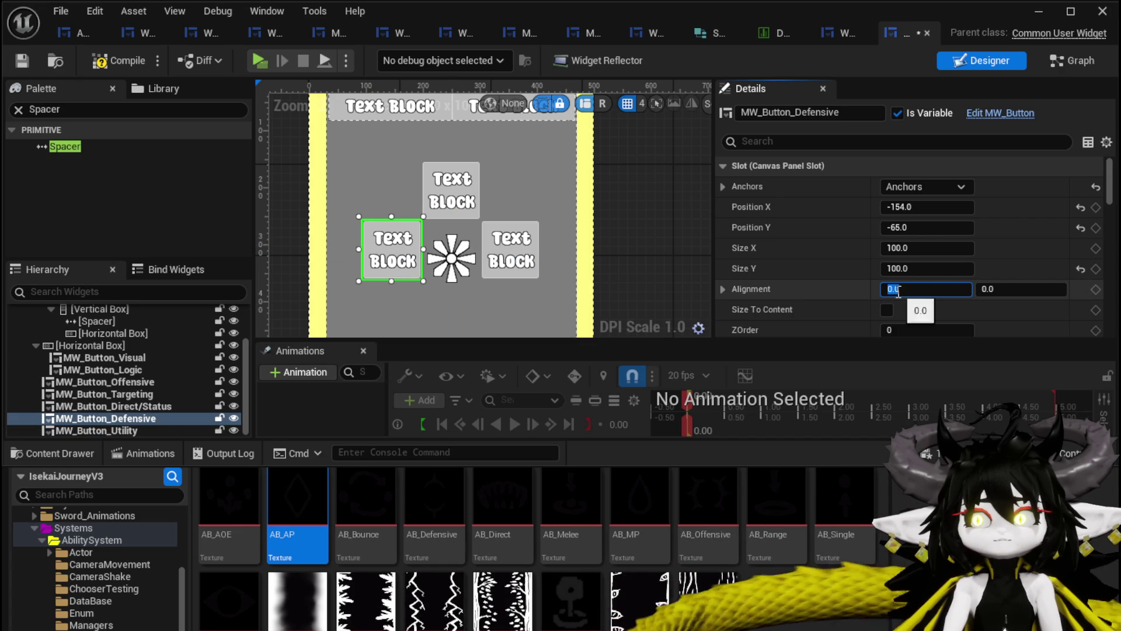
key(BackSpace)
key(Return)
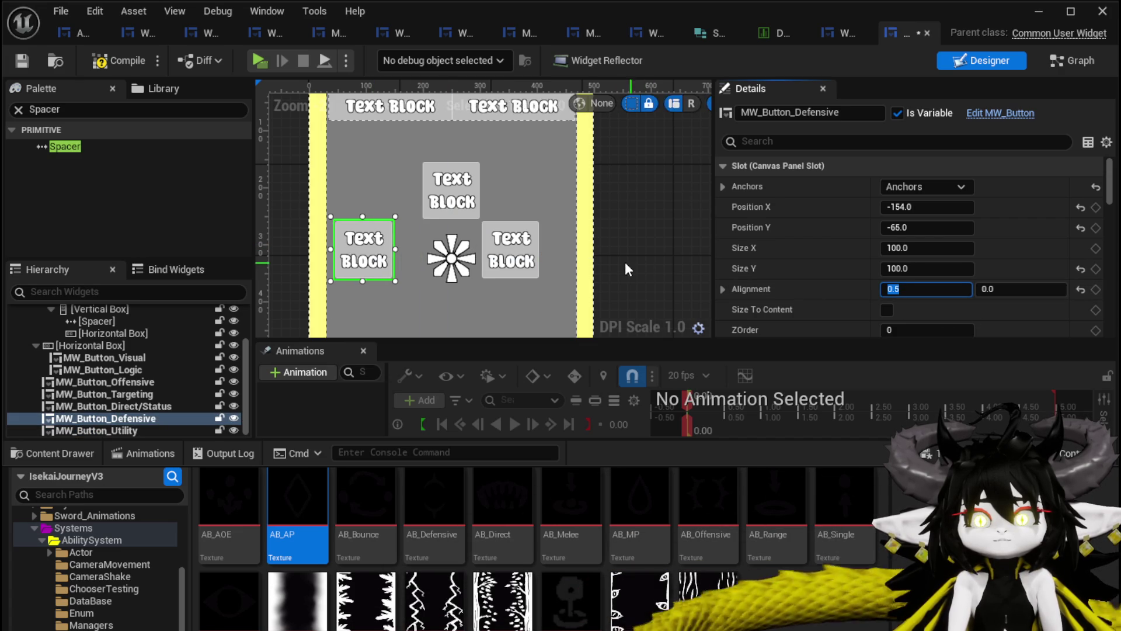
click(517, 256)
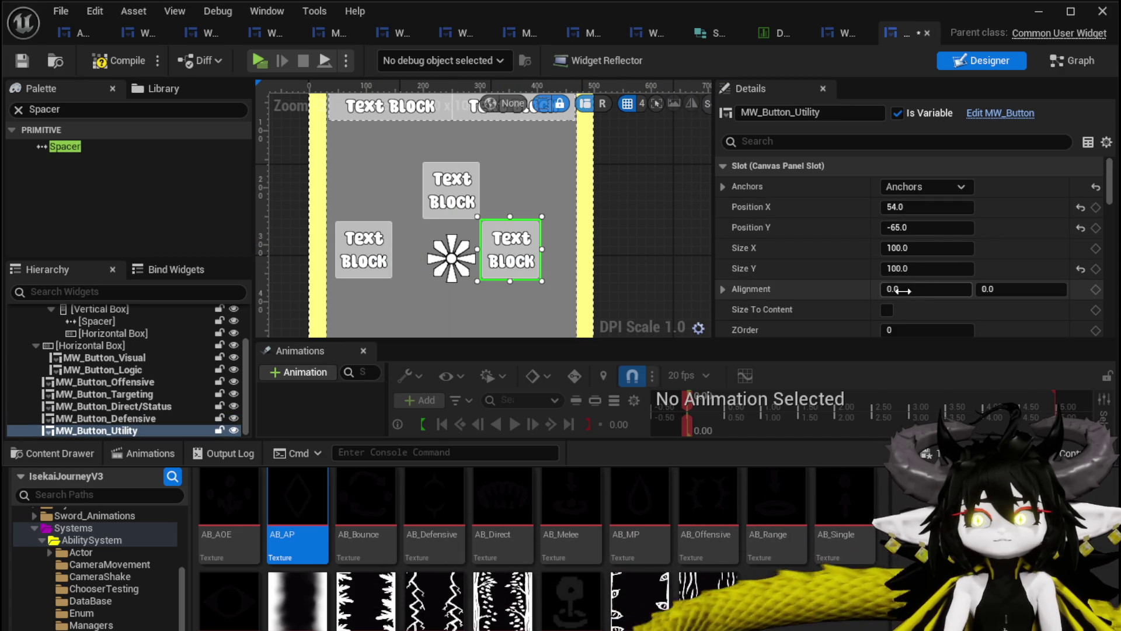
text(0.5)
click(927, 207)
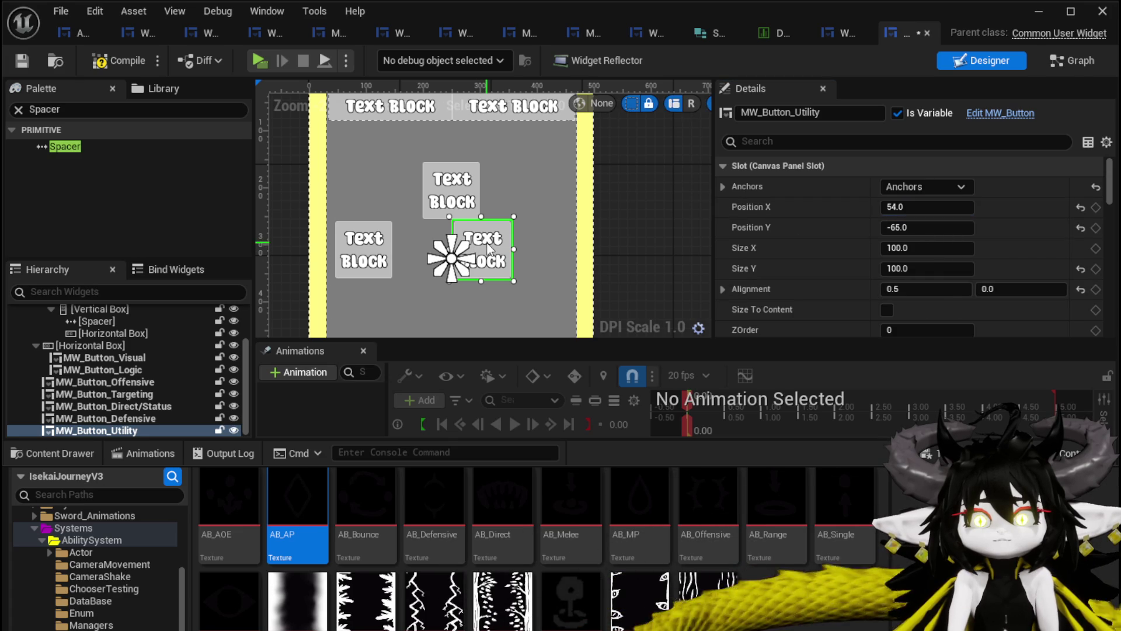
drag(487, 249, 516, 249)
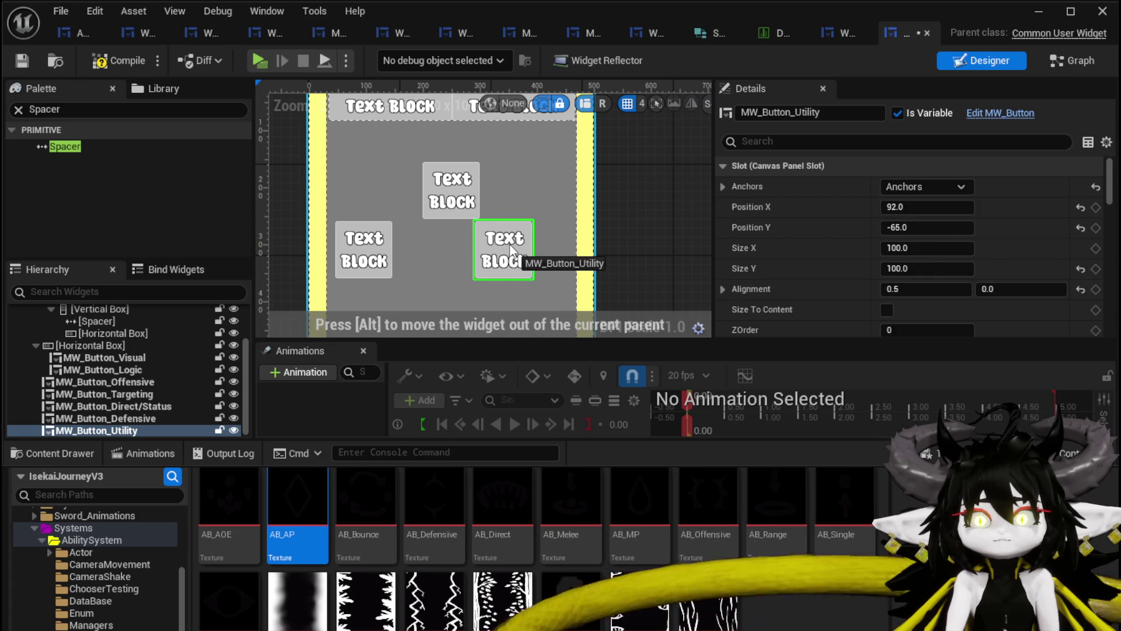
click(391, 249)
text(-10)
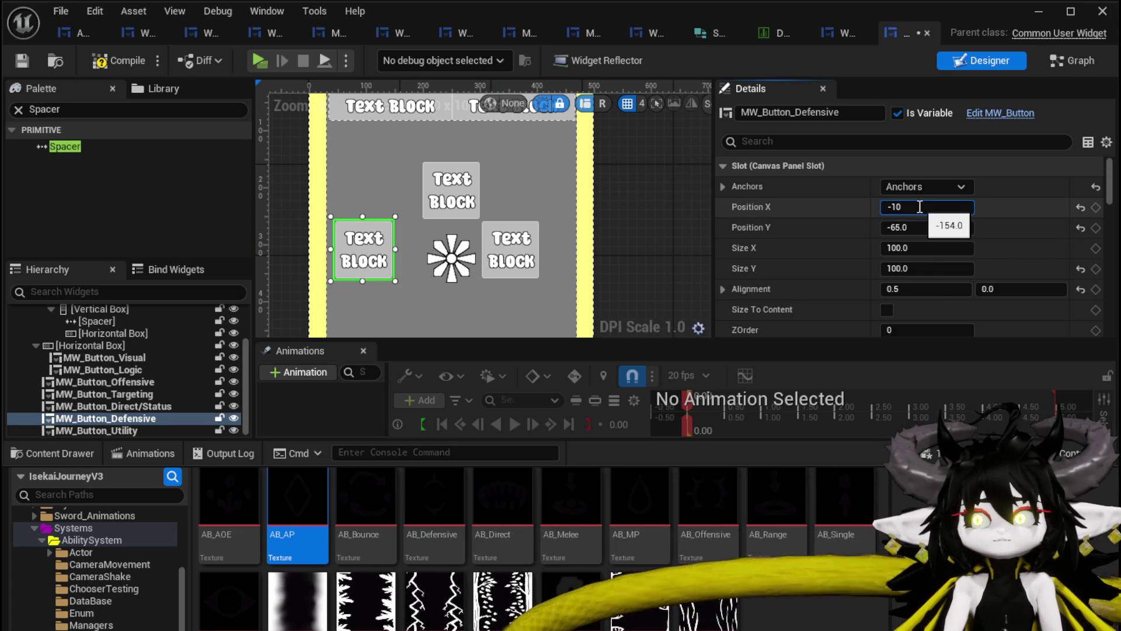
text(4)
key(Return)
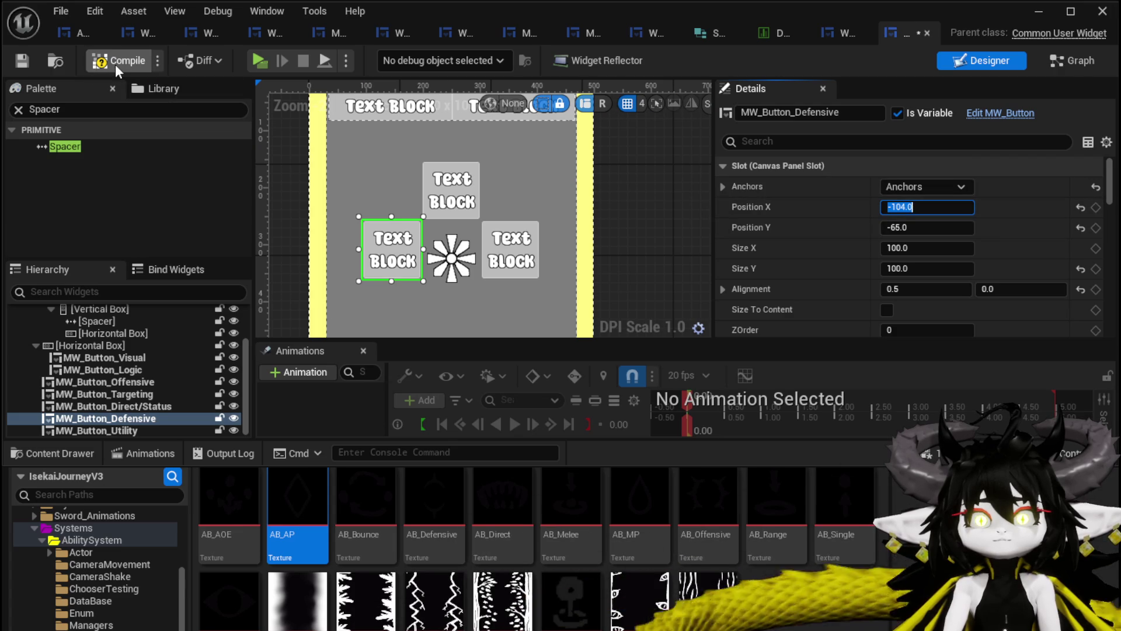
Compile the widget blueprint and review the Utility, Defensive and Offensive button values.
click(19, 65)
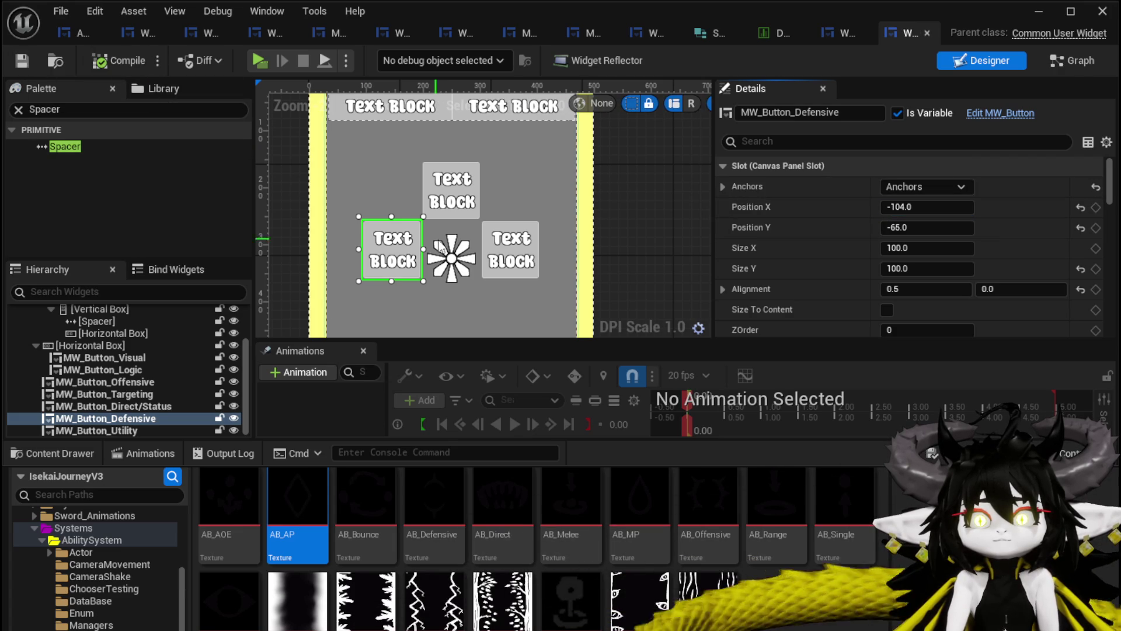
click(512, 242)
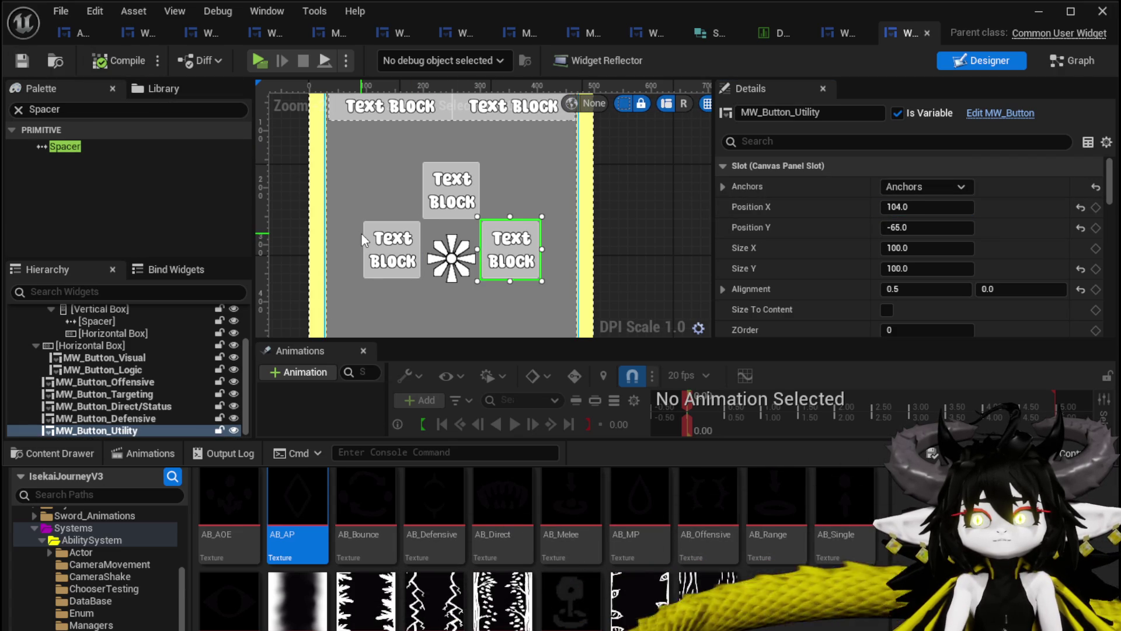
click(385, 245)
click(451, 188)
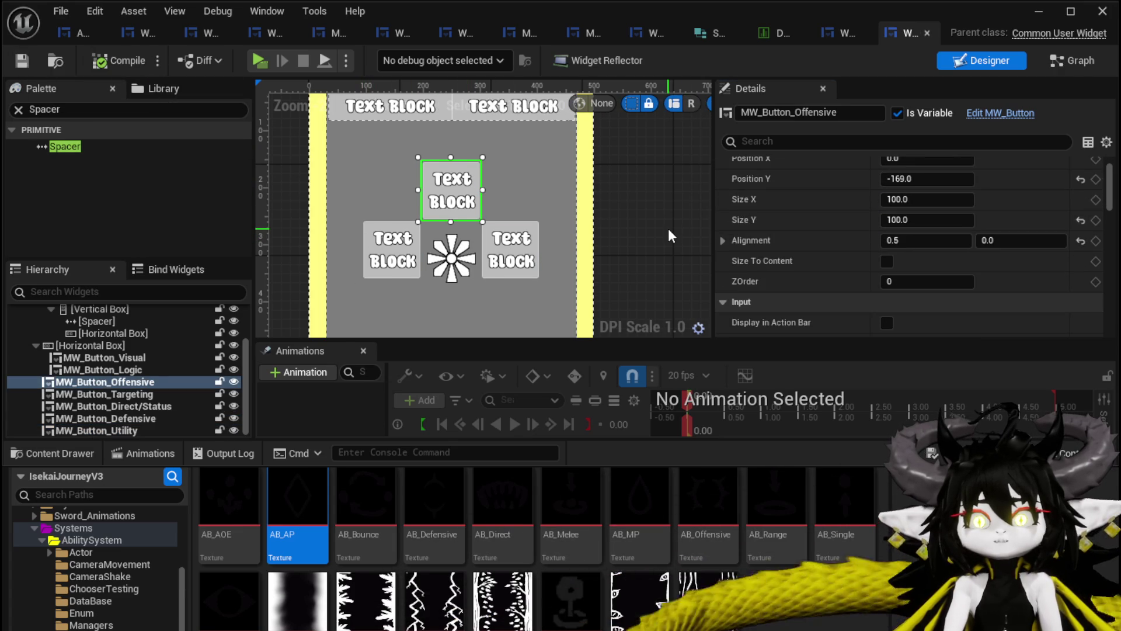
scroll(669, 236, down, 2)
drag(665, 227, 649, 135)
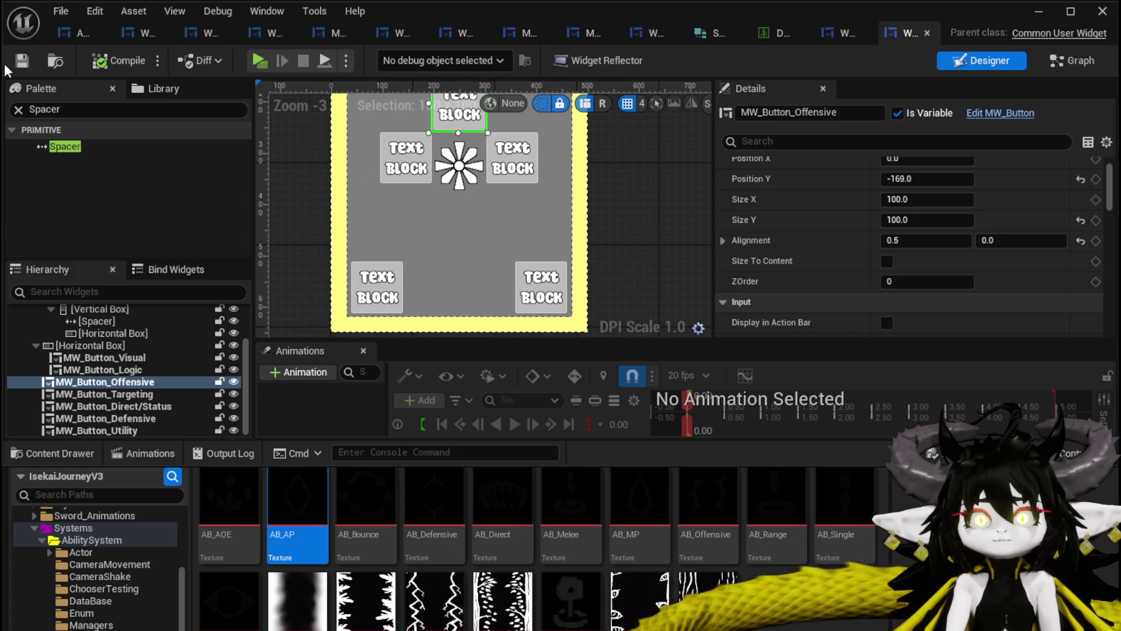
scroll(600, 164, down, 3)
scroll(616, 181, up, 2)
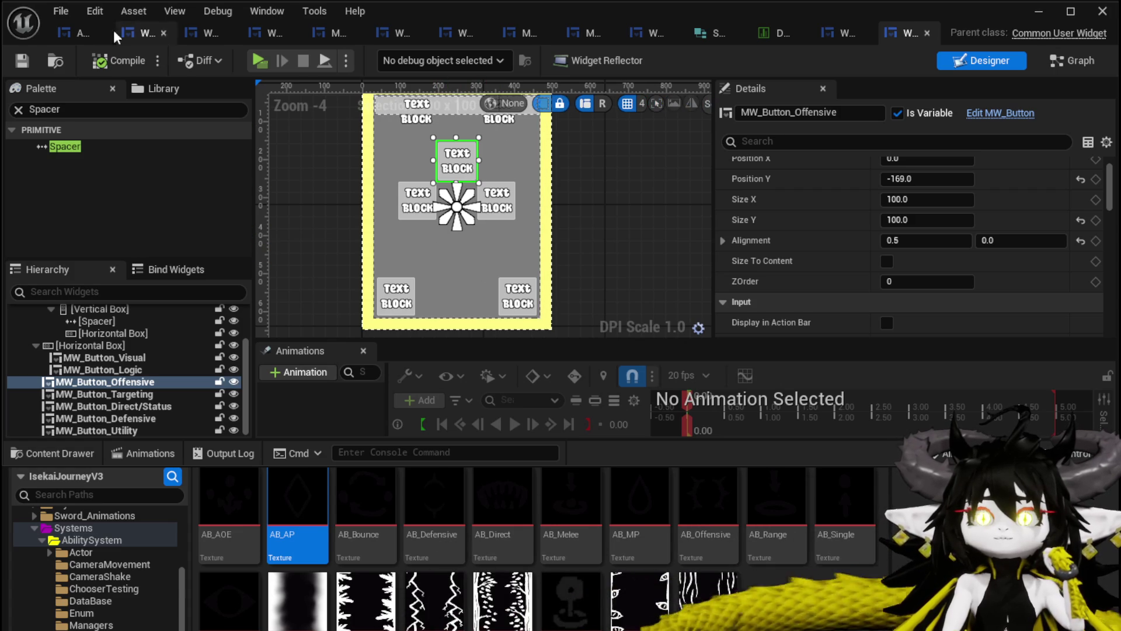
Save all changes from the WP_Summon_AbilityWorkBench tab and minimise the editor for a play test.
click(60, 33)
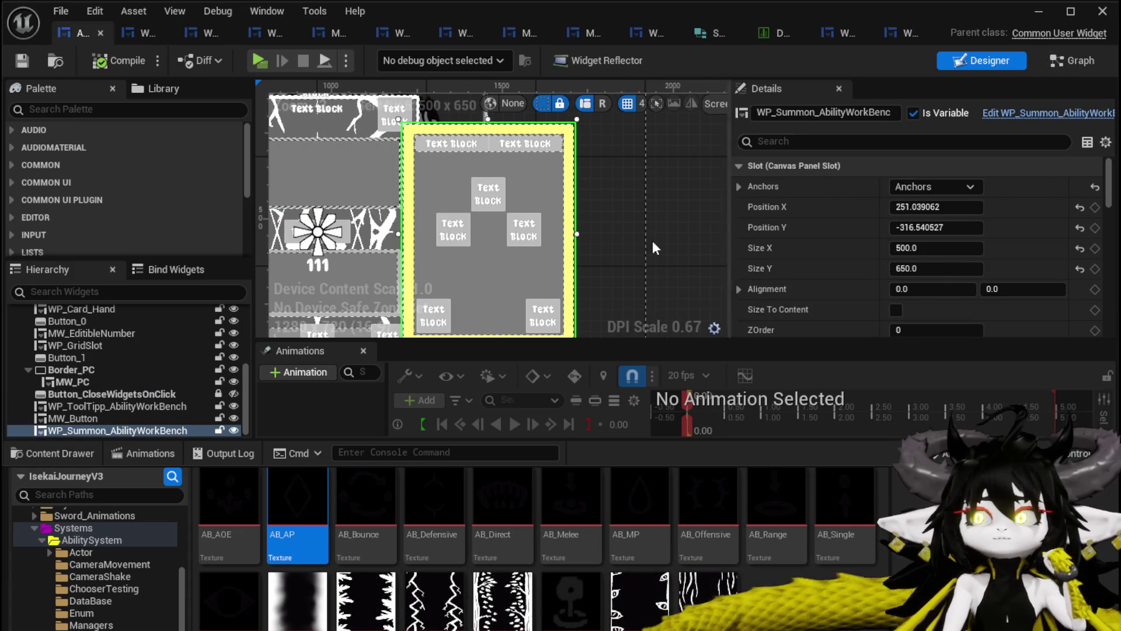
key(ctrl+s)
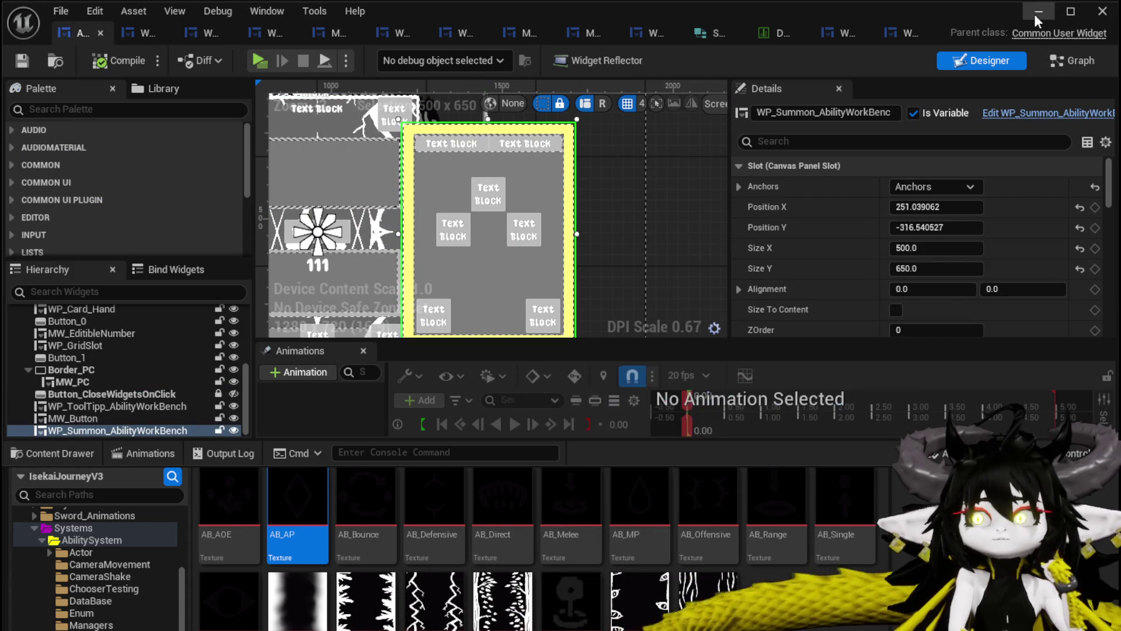
click(1043, 13)
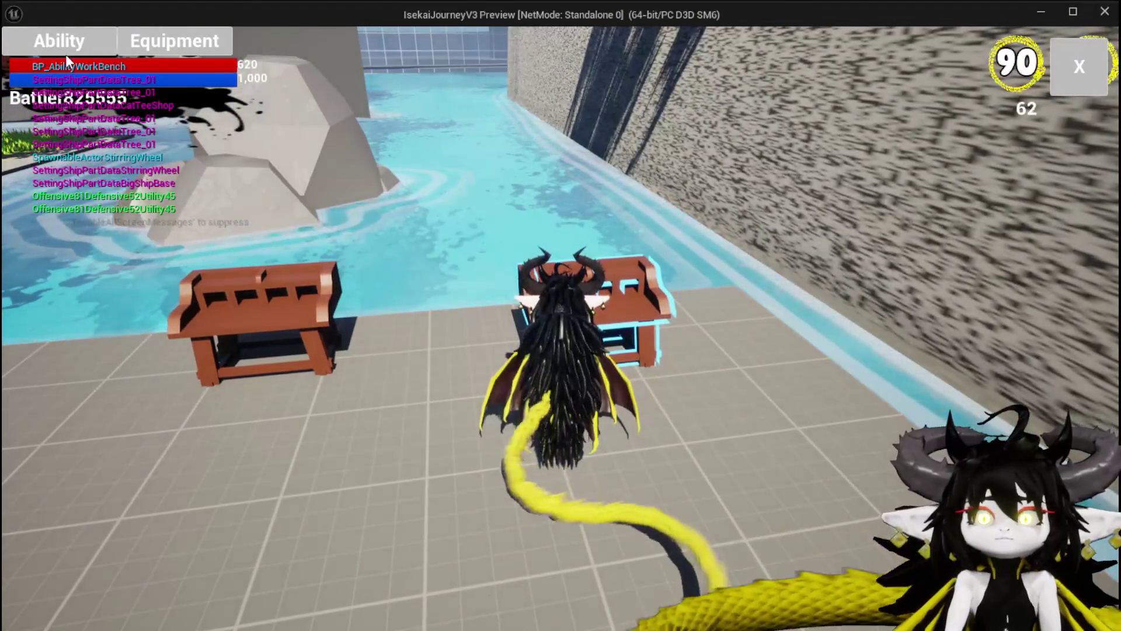
At the workbench in-game, load an ability card and show its Creature/Logic type panel, then stop play.
key(e)
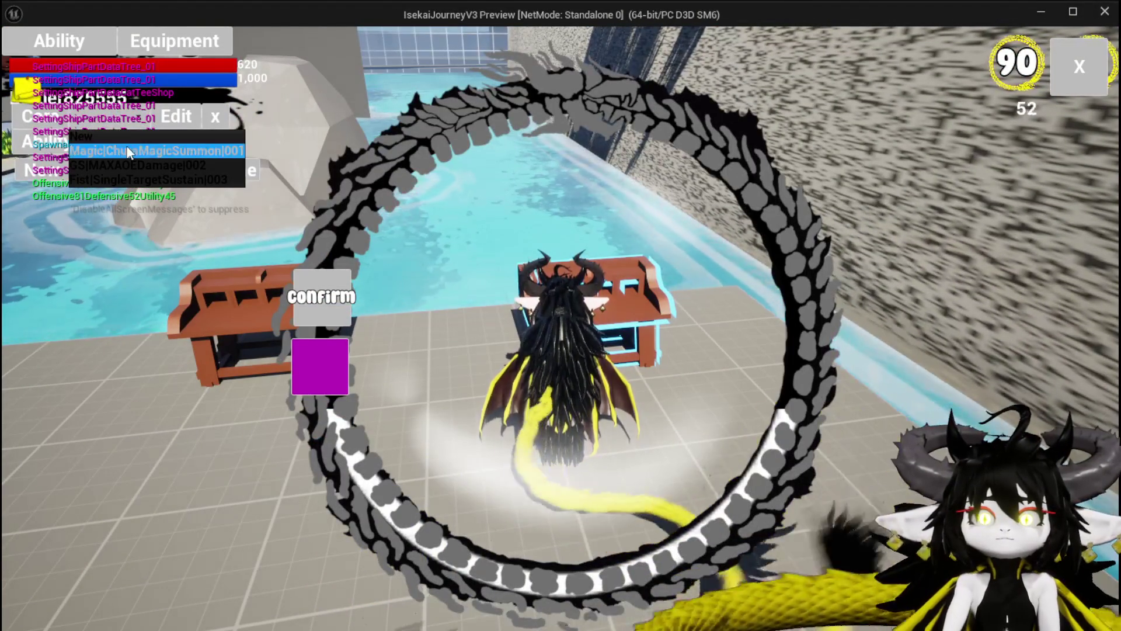
click(126, 150)
click(675, 459)
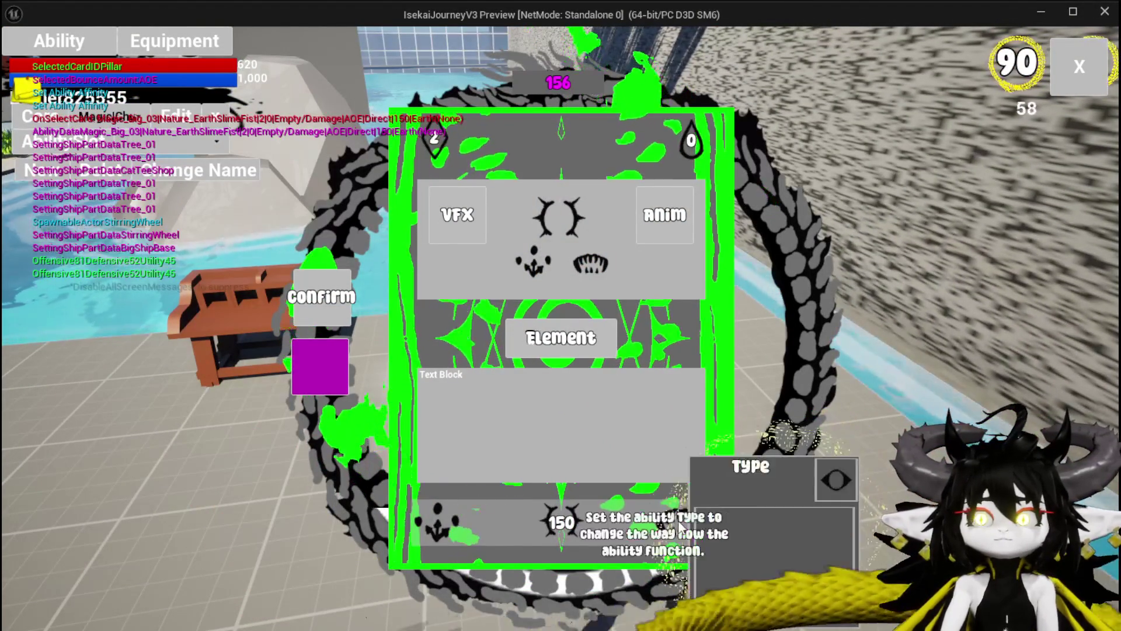
click(564, 218)
click(615, 204)
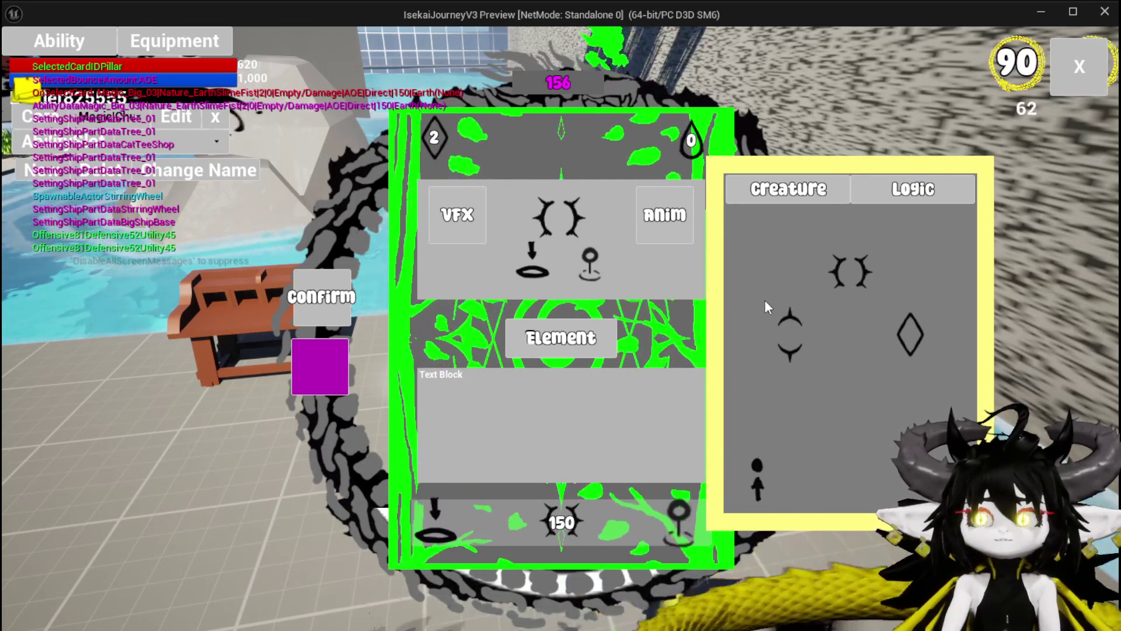
key(alt+Tab)
key(Escape)
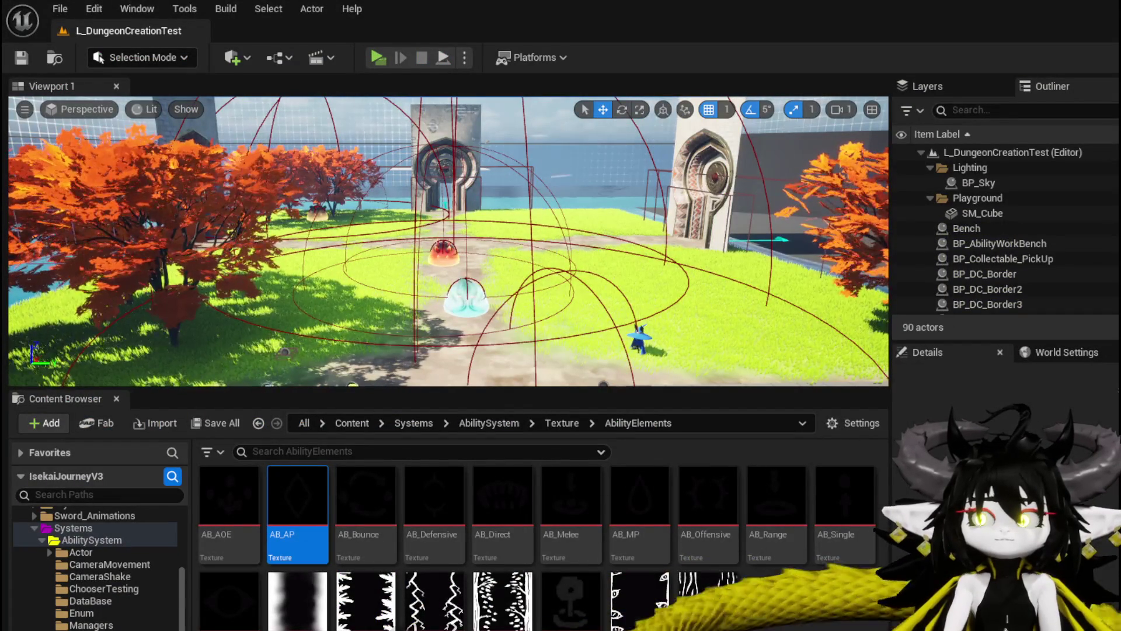
Inspect the Border behind the button row in WP_CardCreation's designer, then return to the summon widget.
key(alt+Tab)
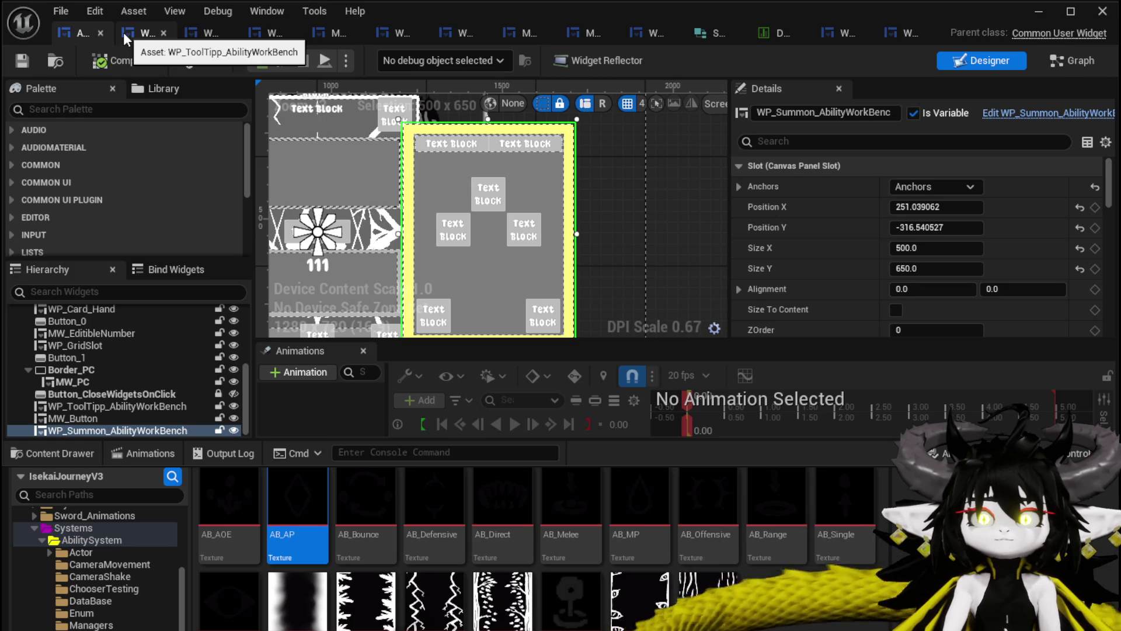
click(261, 34)
click(990, 61)
scroll(452, 230, down, 3)
scroll(452, 230, down, 2)
scroll(452, 230, down, 1)
scroll(415, 209, up, 4)
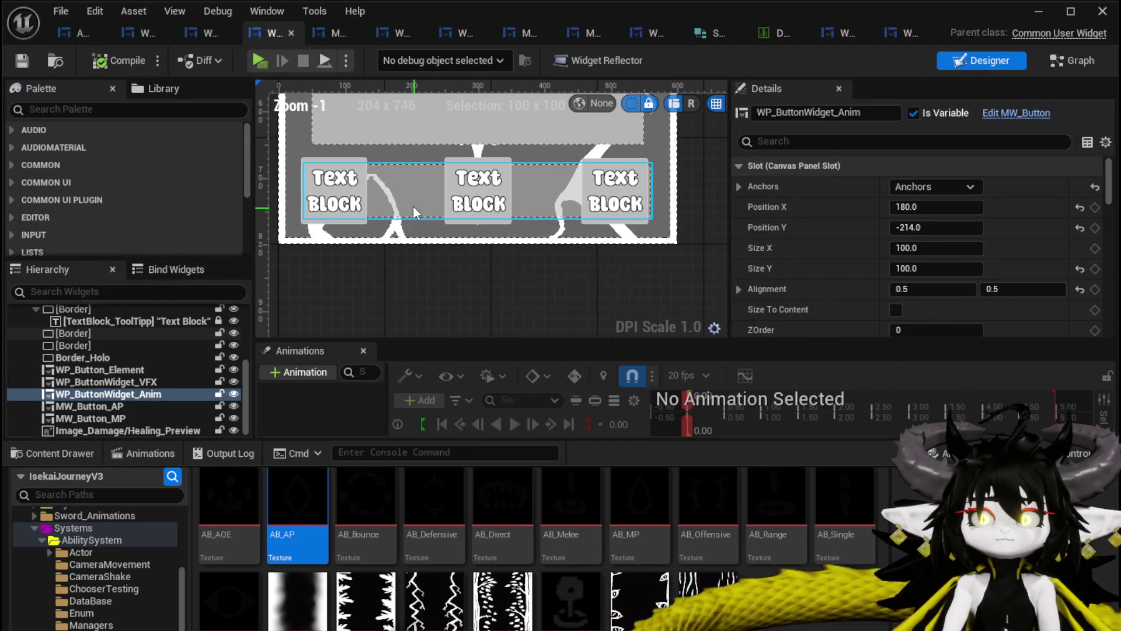
click(402, 195)
click(132, 331)
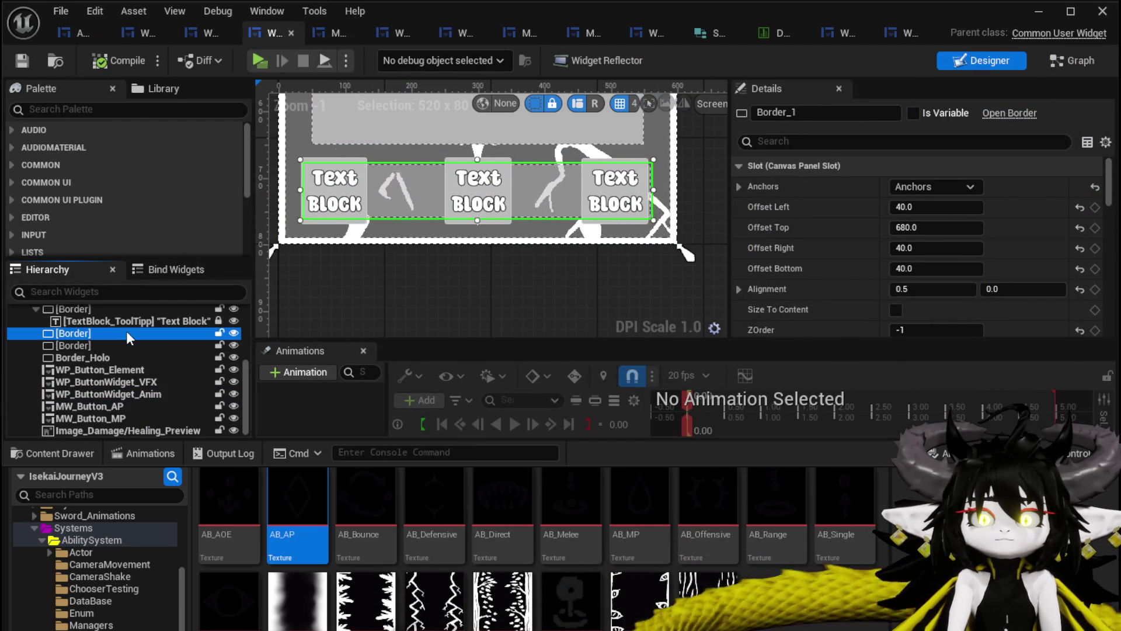
click(905, 36)
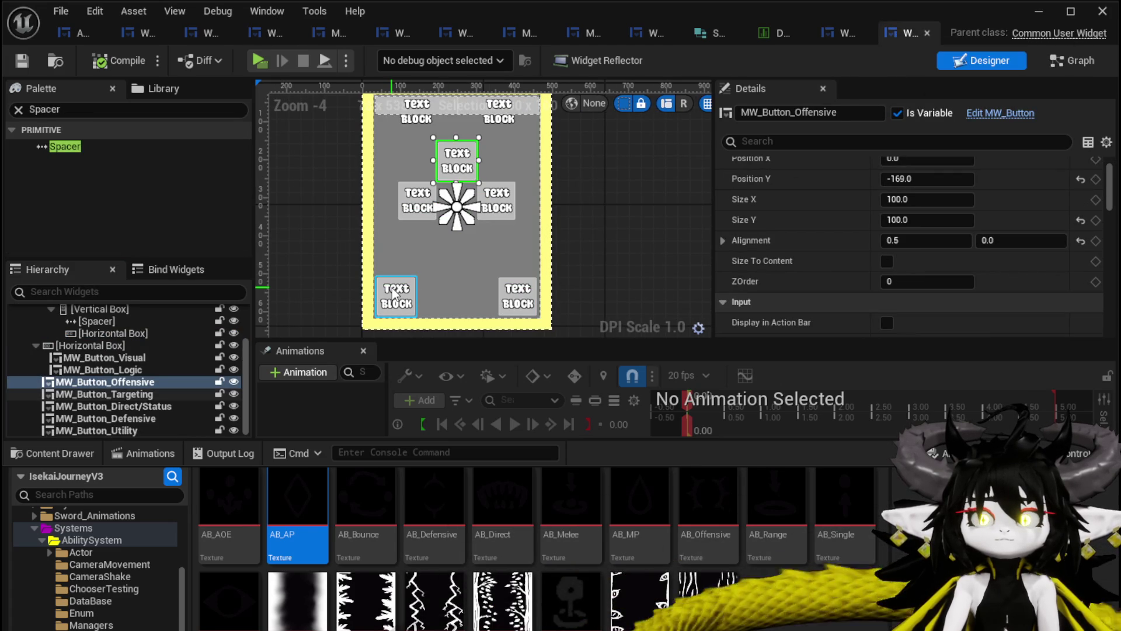
Reposition the thin top Border strip, try its ZOrder value, then delete the Border widget.
click(459, 296)
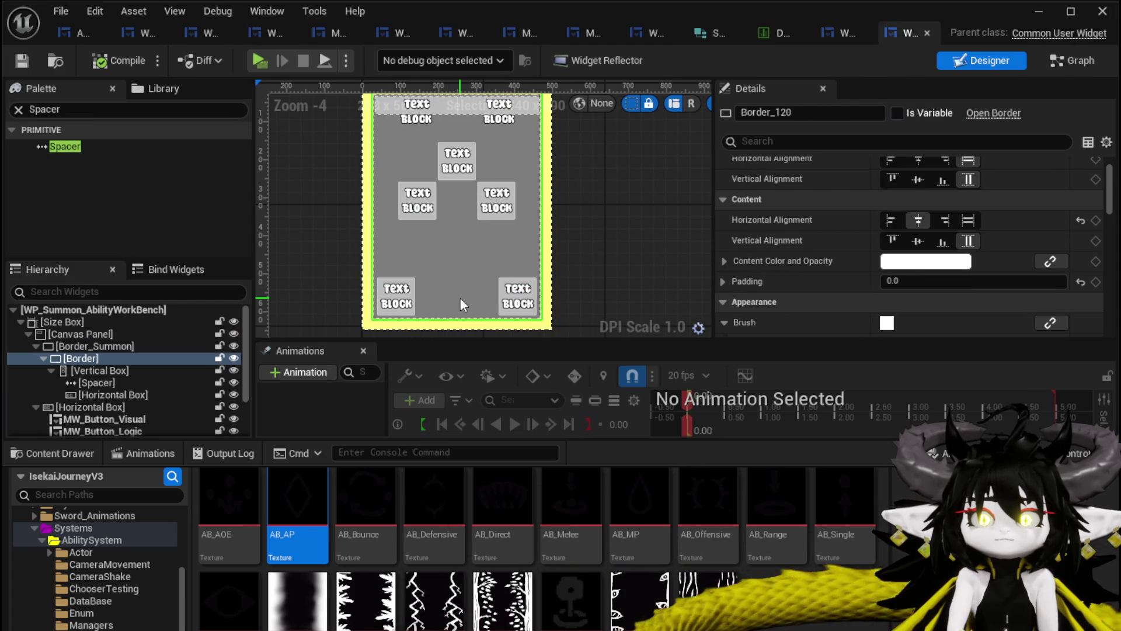
click(106, 332)
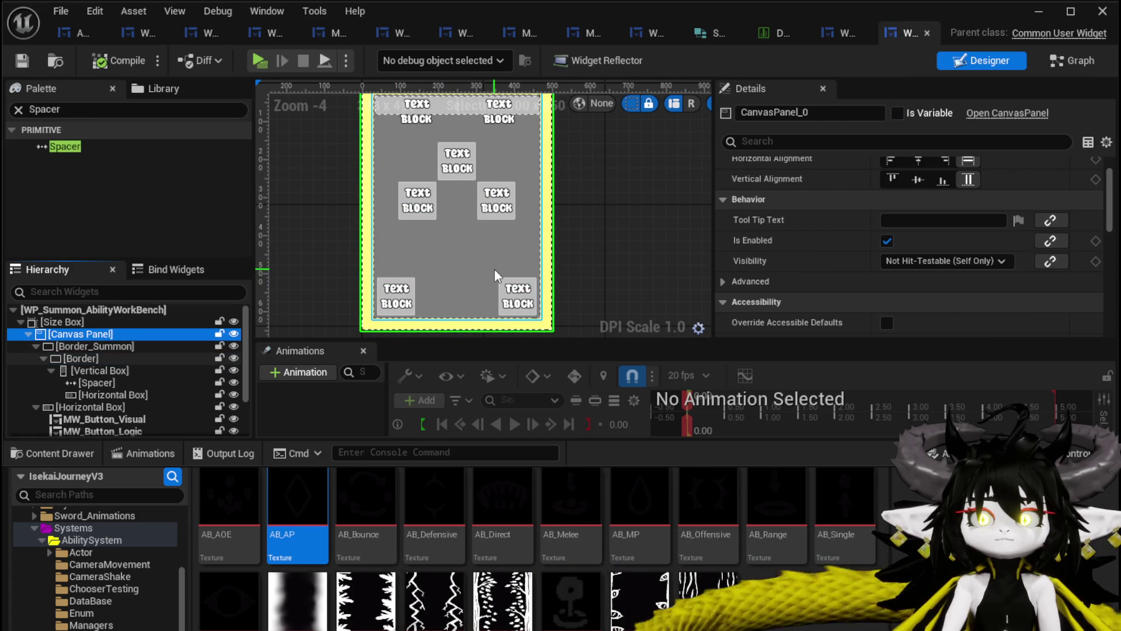
click(495, 276)
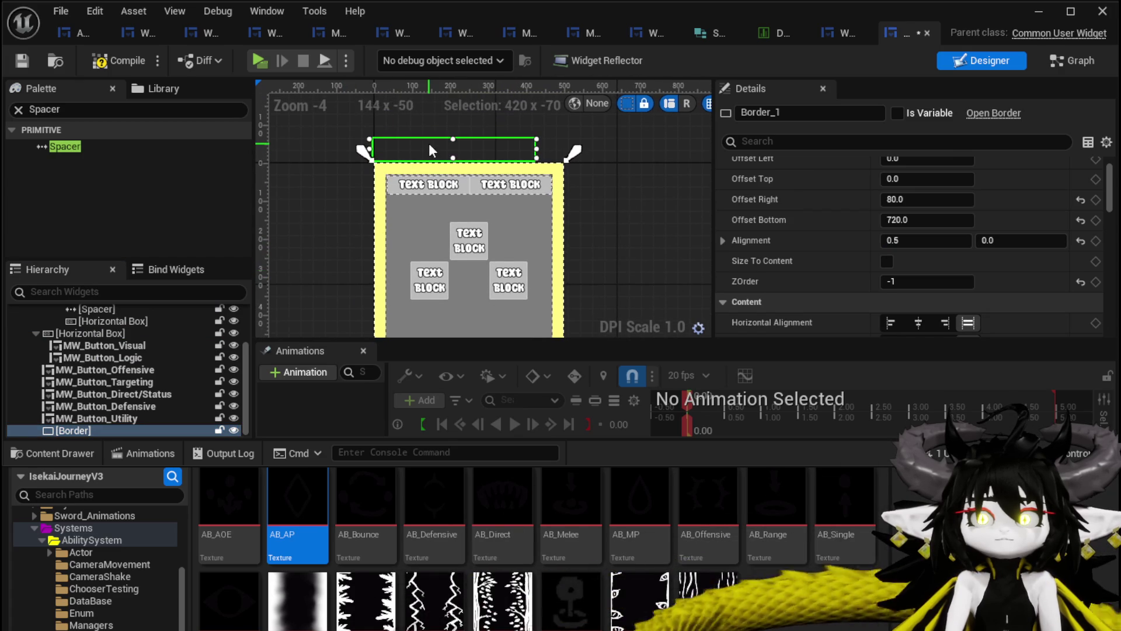
drag(429, 151, 451, 235)
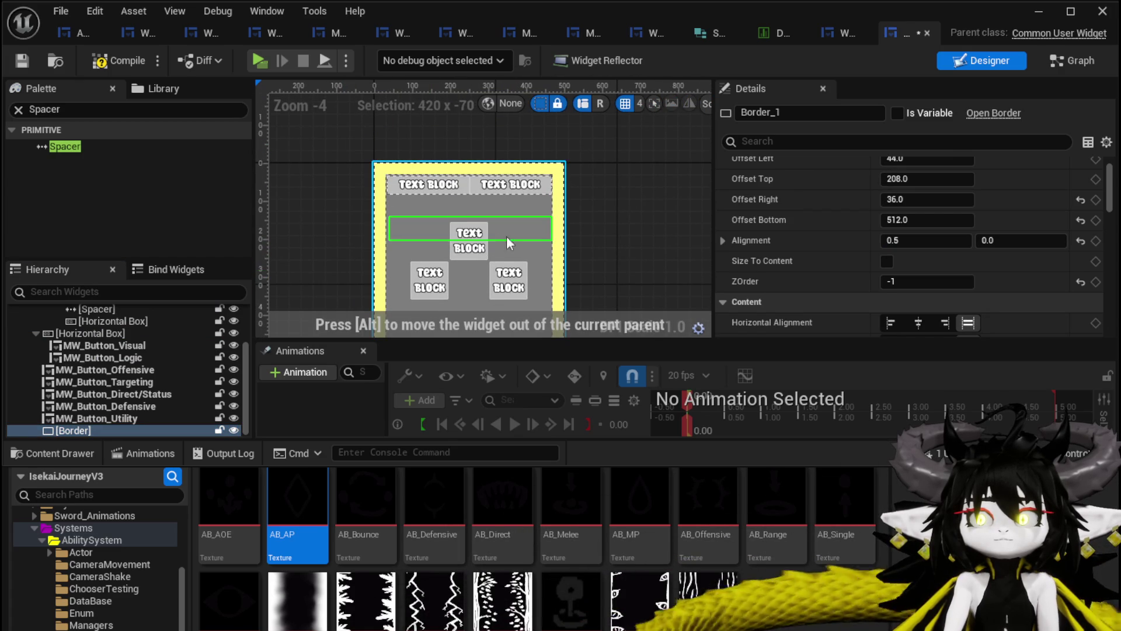
click(913, 281)
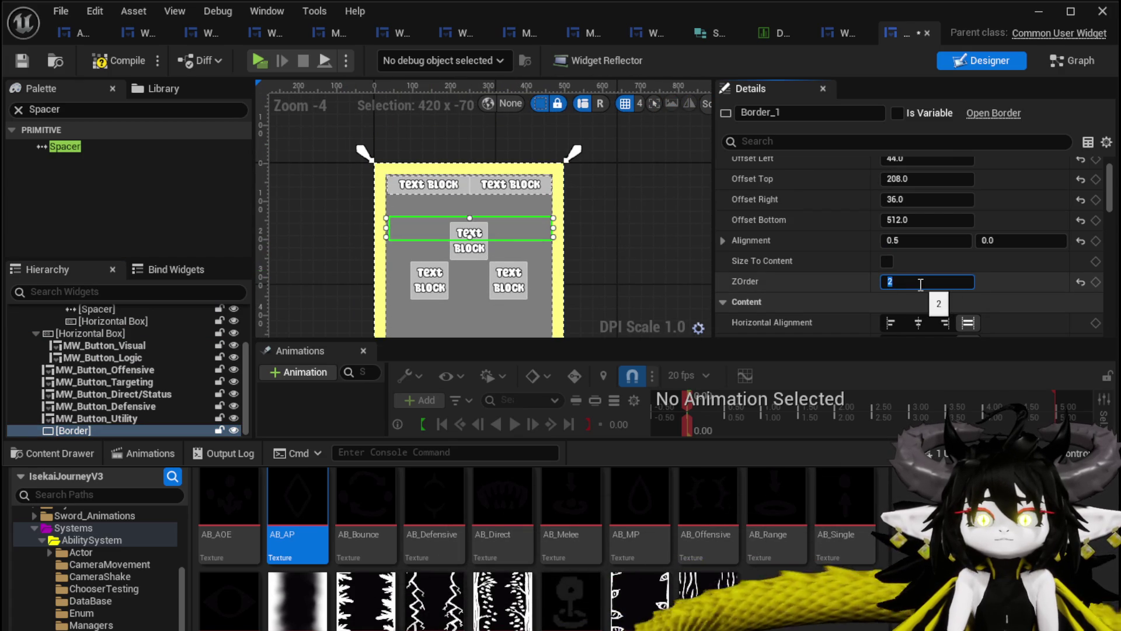
text(1)
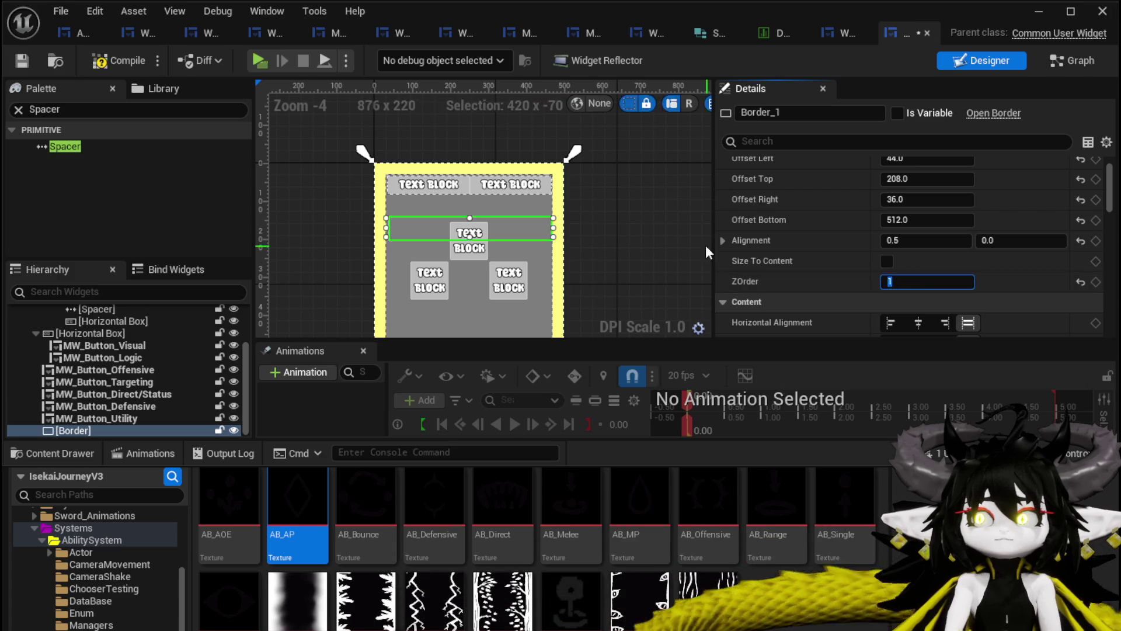
scroll(999, 262, down, 3)
scroll(998, 262, up, 3)
scroll(999, 262, up, 2)
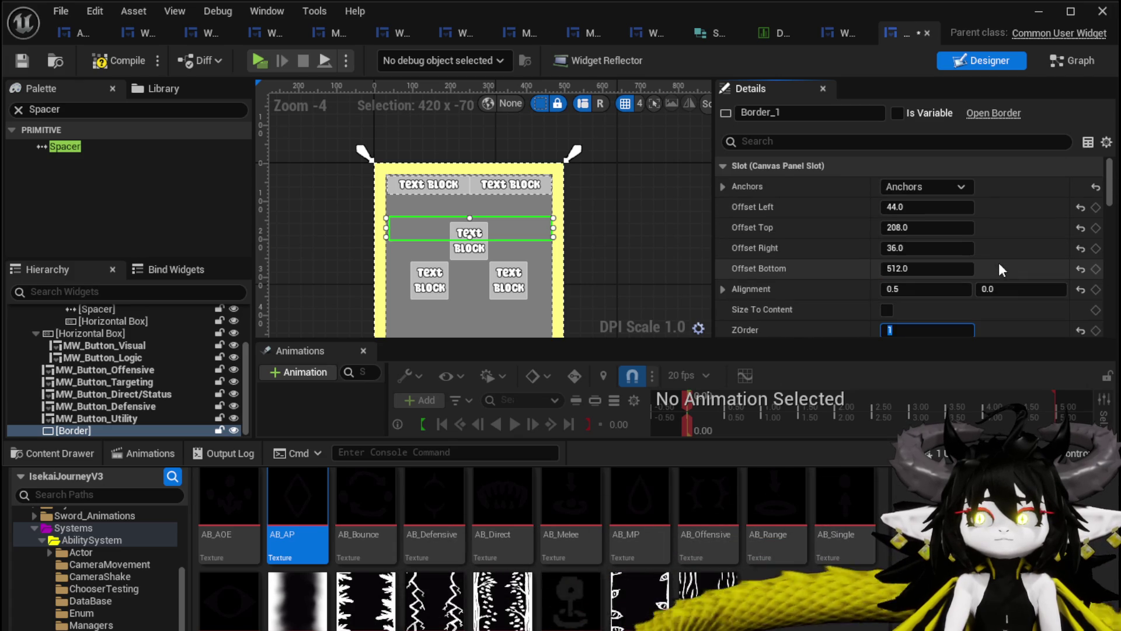
key(BackSpace)
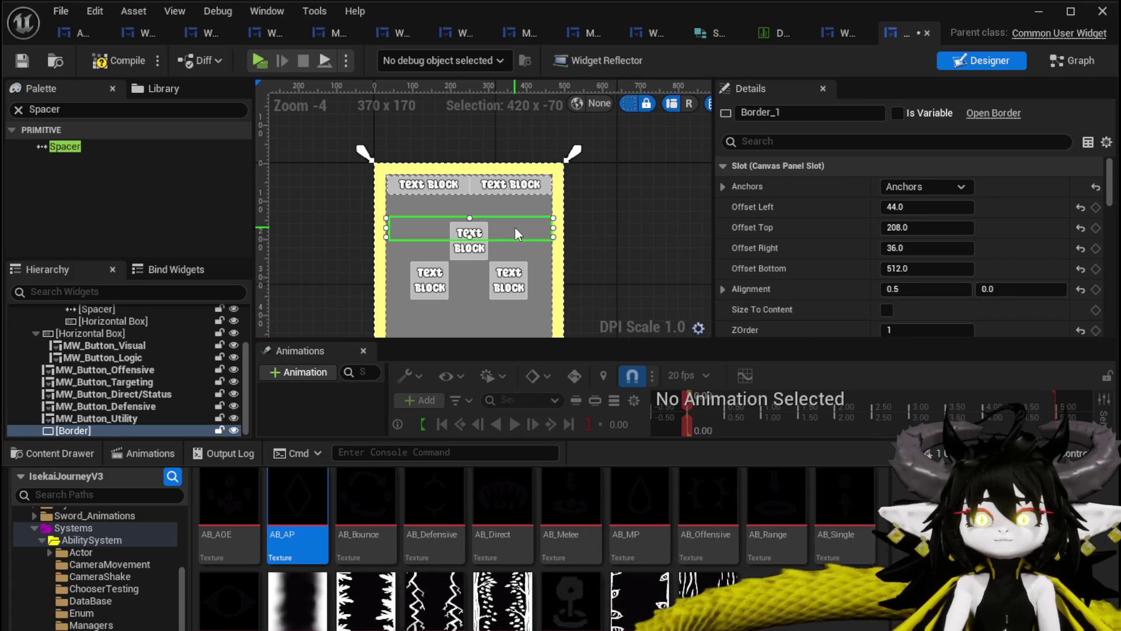
key(Delete)
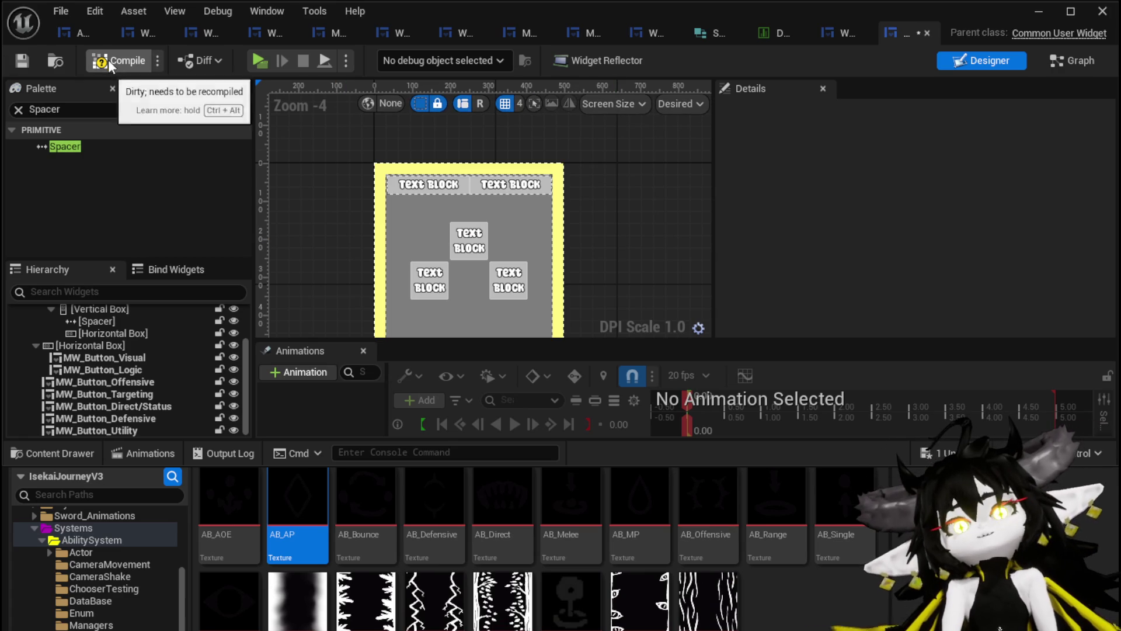
Compile the blueprint, select the Canvas Panel and search the palette for 'Border'.
click(21, 56)
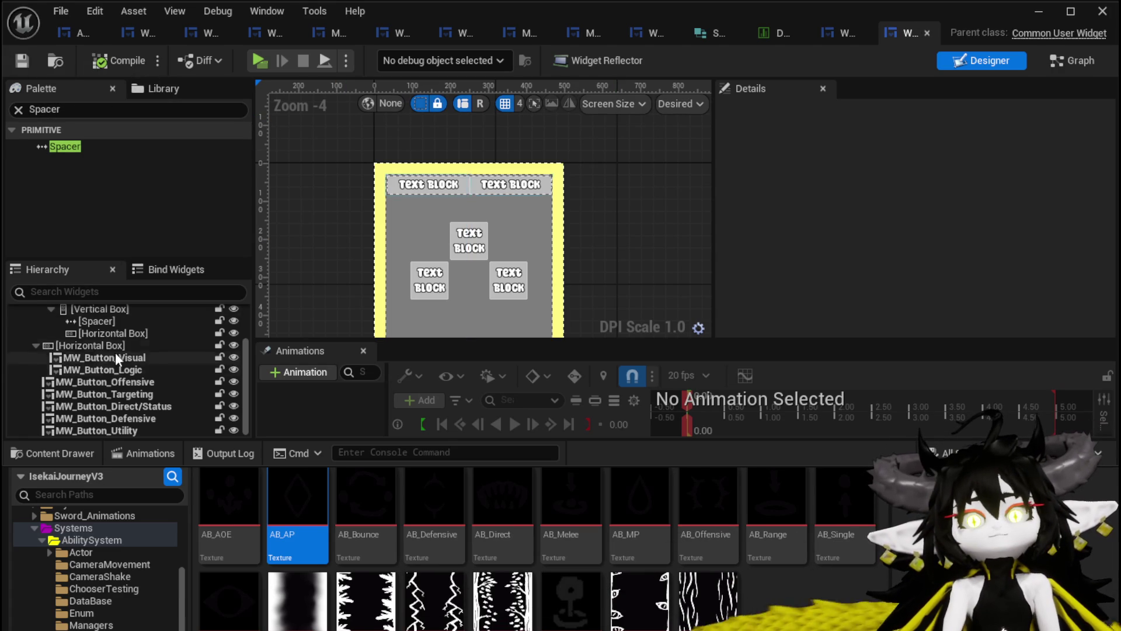
scroll(124, 364, up, 3)
click(72, 337)
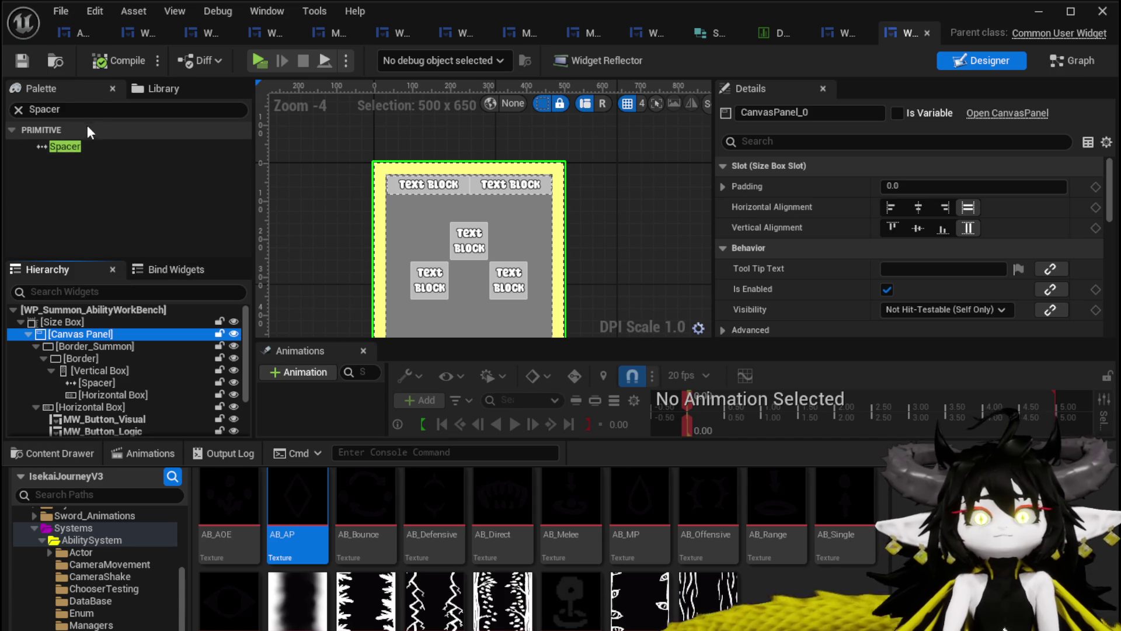
click(78, 110)
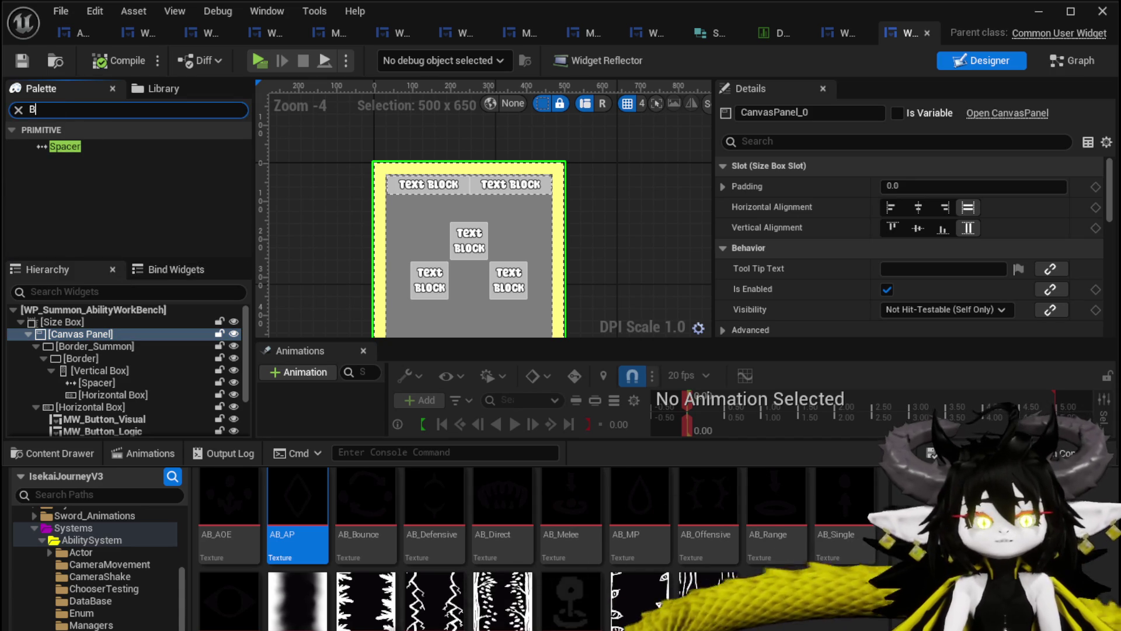
text(order)
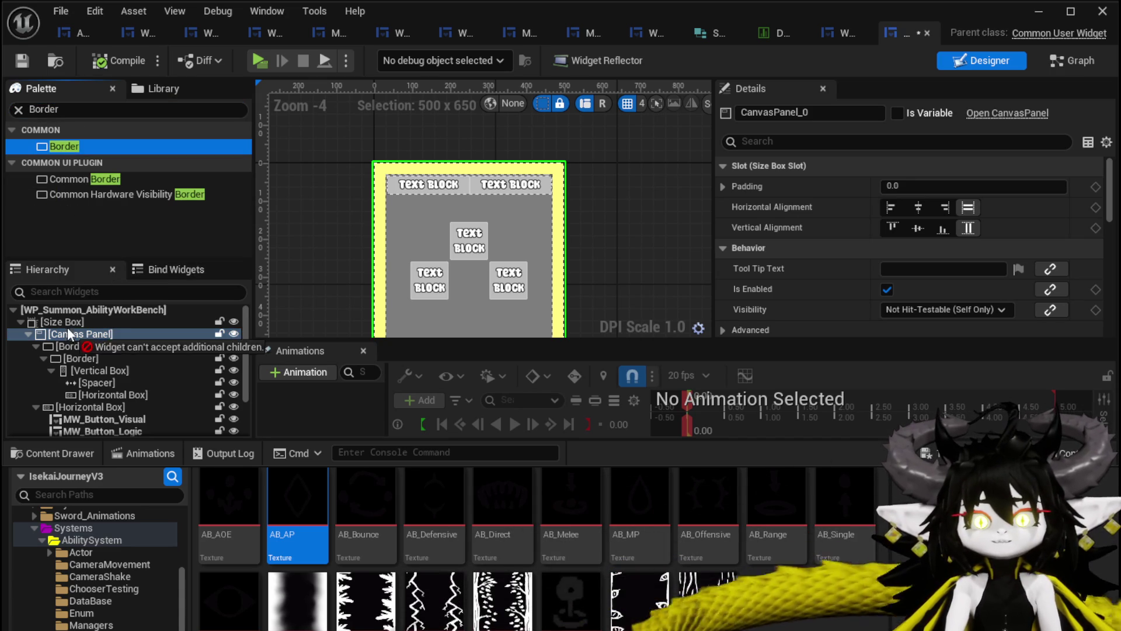
Add a new Border to the canvas, centre-anchor it and move it inside the summon panel.
drag(68, 327, 345, 198)
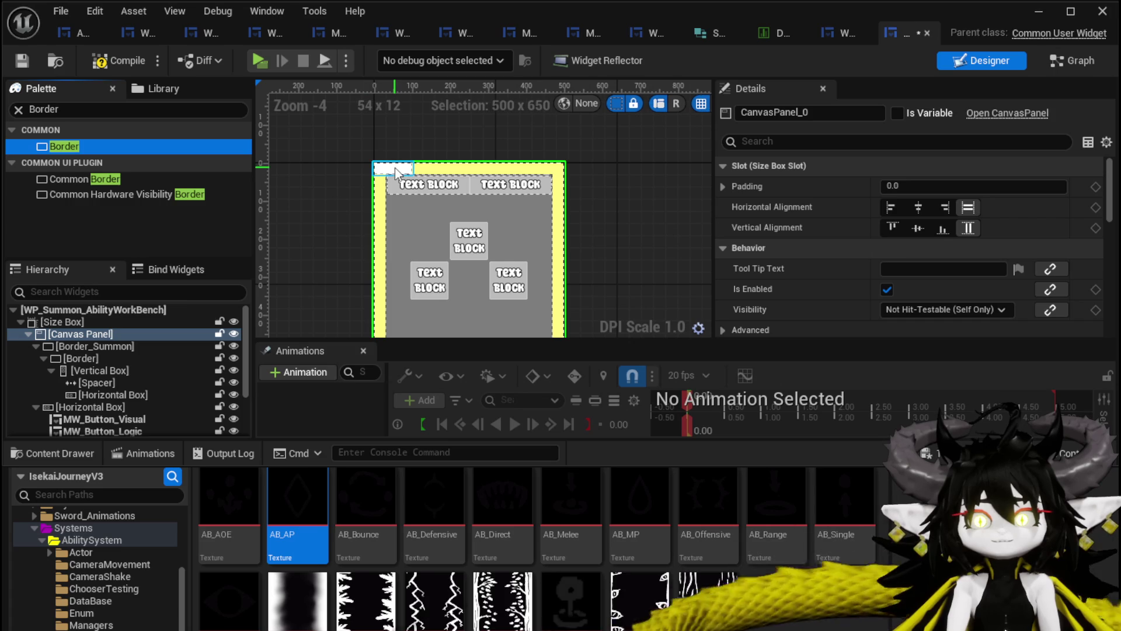
mouse_move(396, 167)
mouse_down()
mouse_move(396, 190)
mouse_move(391, 171)
mouse_up()
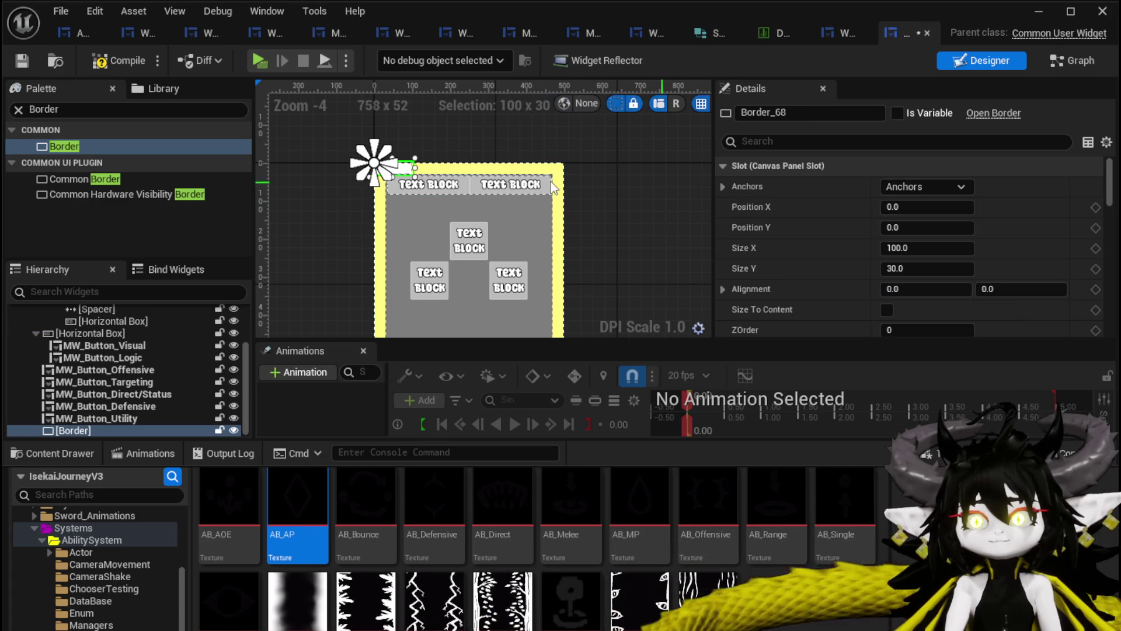
click(894, 185)
click(963, 267)
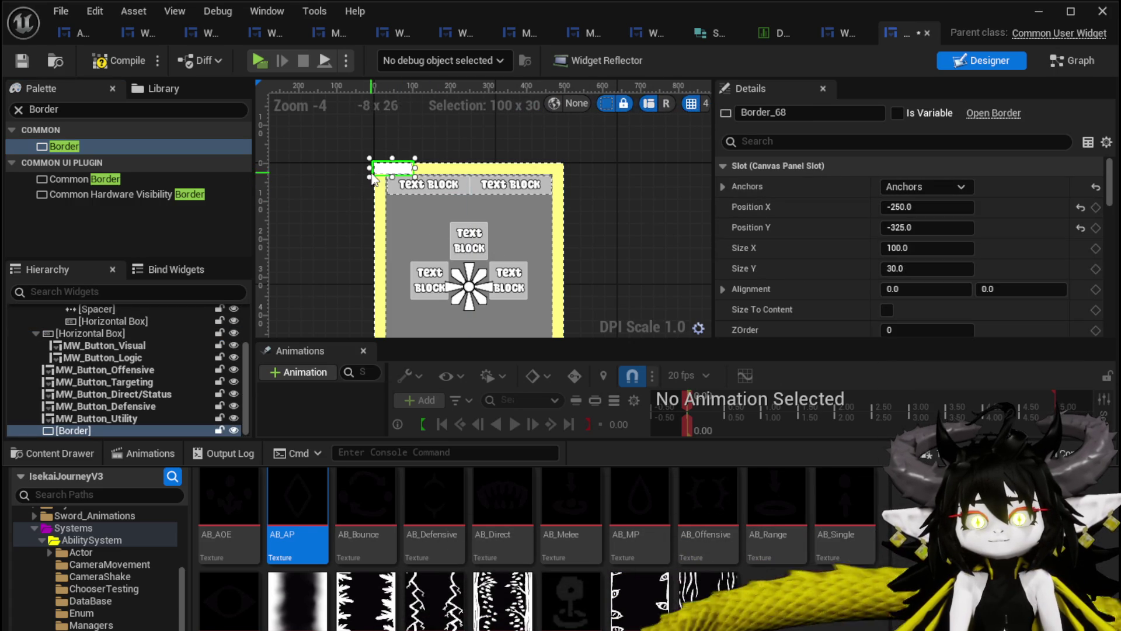
drag(401, 167, 430, 225)
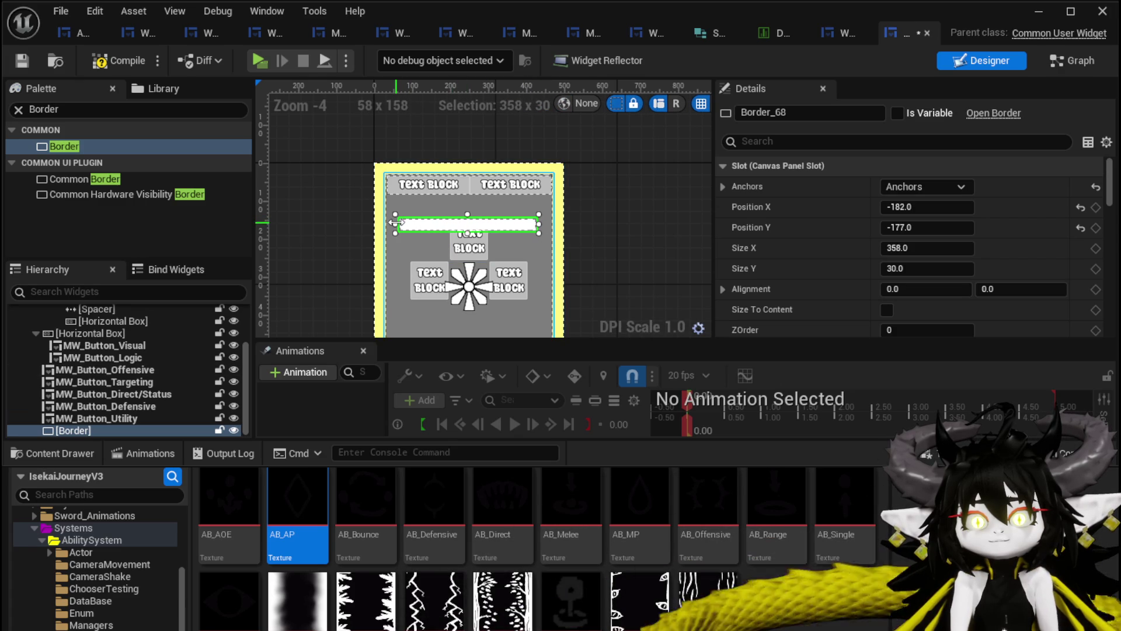
text(.5)
Give the border Alignment X 0.5, Position X 0 and a height of 260.
key(Return)
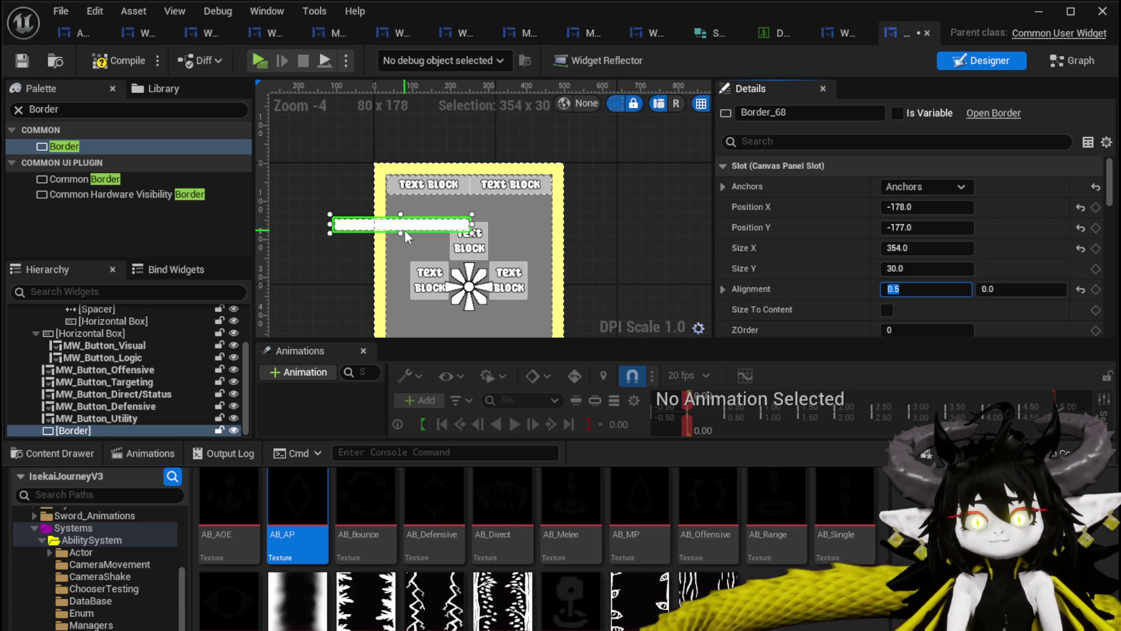
click(927, 207)
text(0)
key(Return)
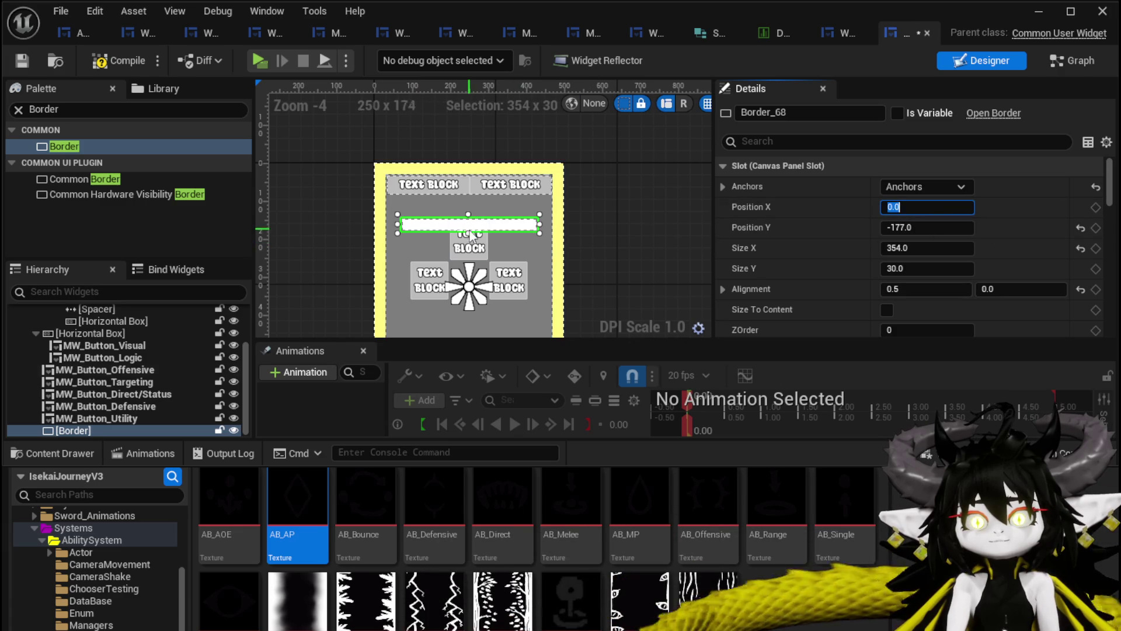
drag(468, 233, 467, 321)
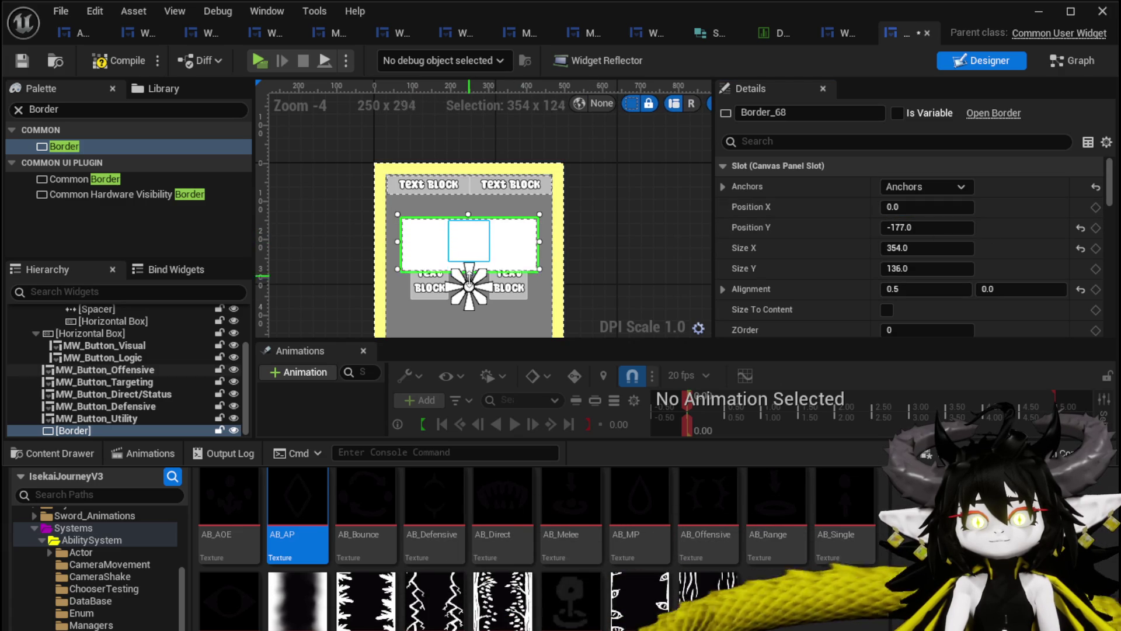
scroll(692, 283, down, 3)
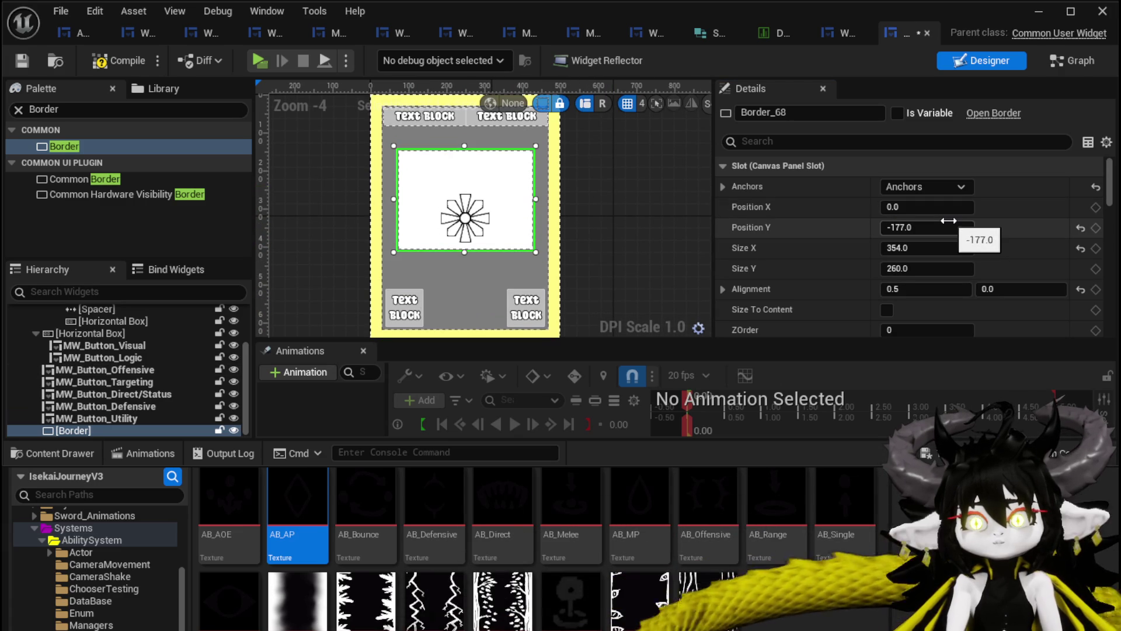
scroll(910, 227, down, 3)
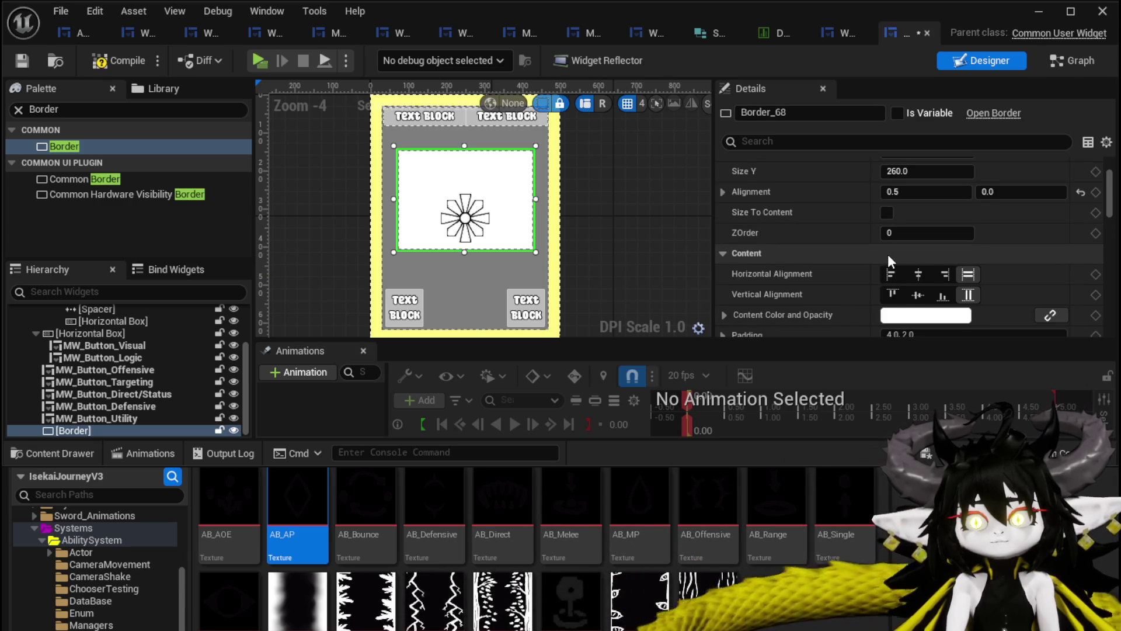
scroll(889, 261, down, 2)
scroll(889, 261, down, 3)
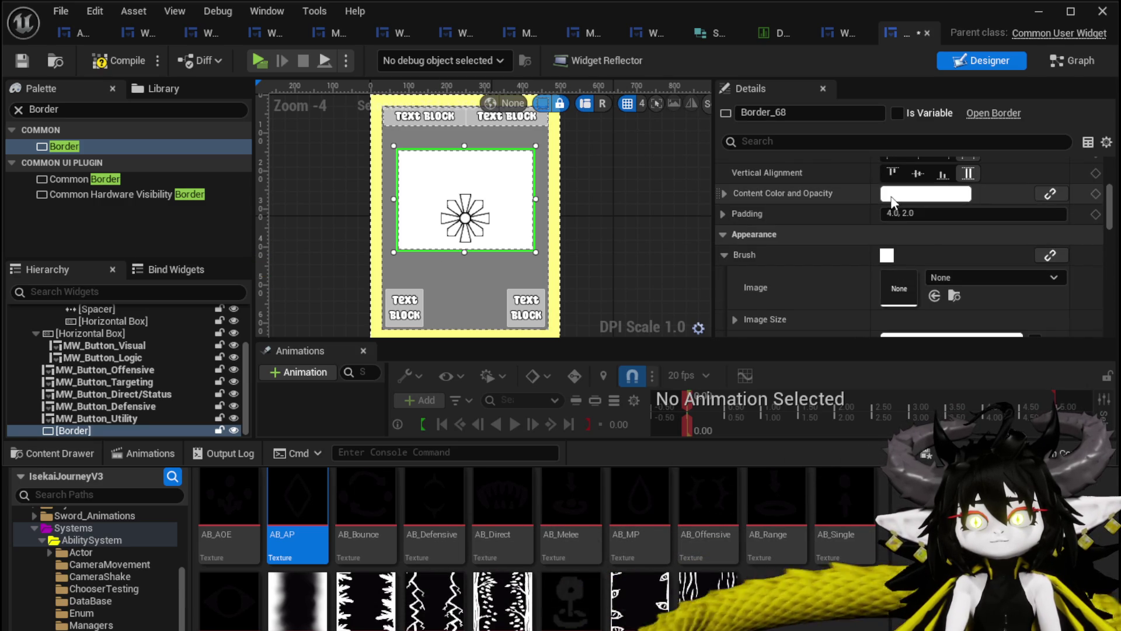
Set the border's Brush Tint to a translucent grey and compile the blueprint.
click(886, 255)
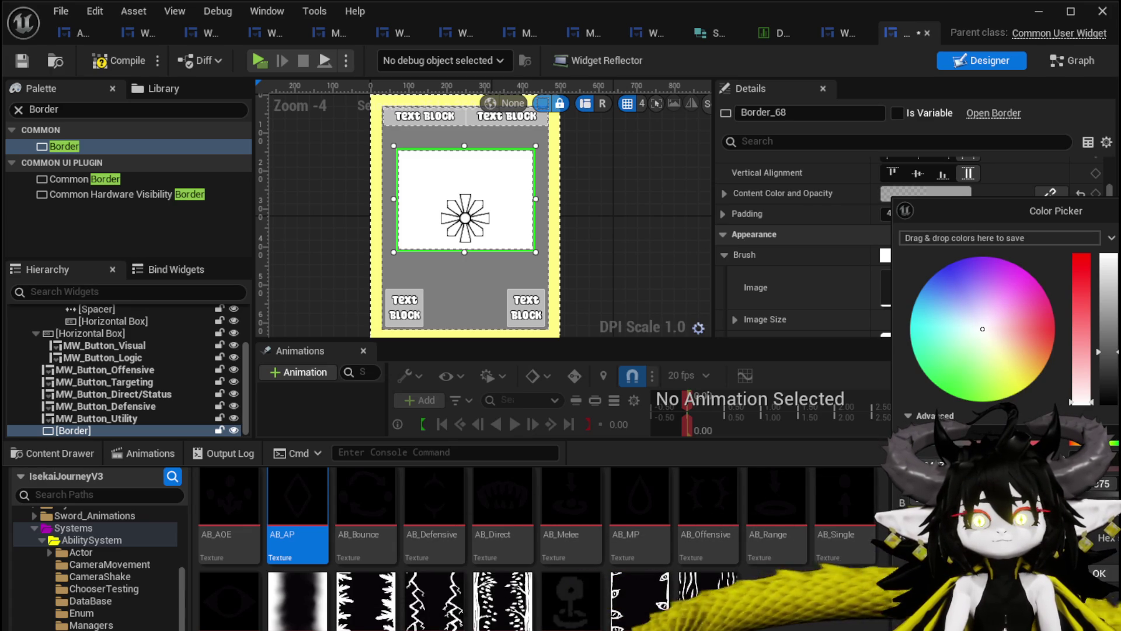
key(Escape)
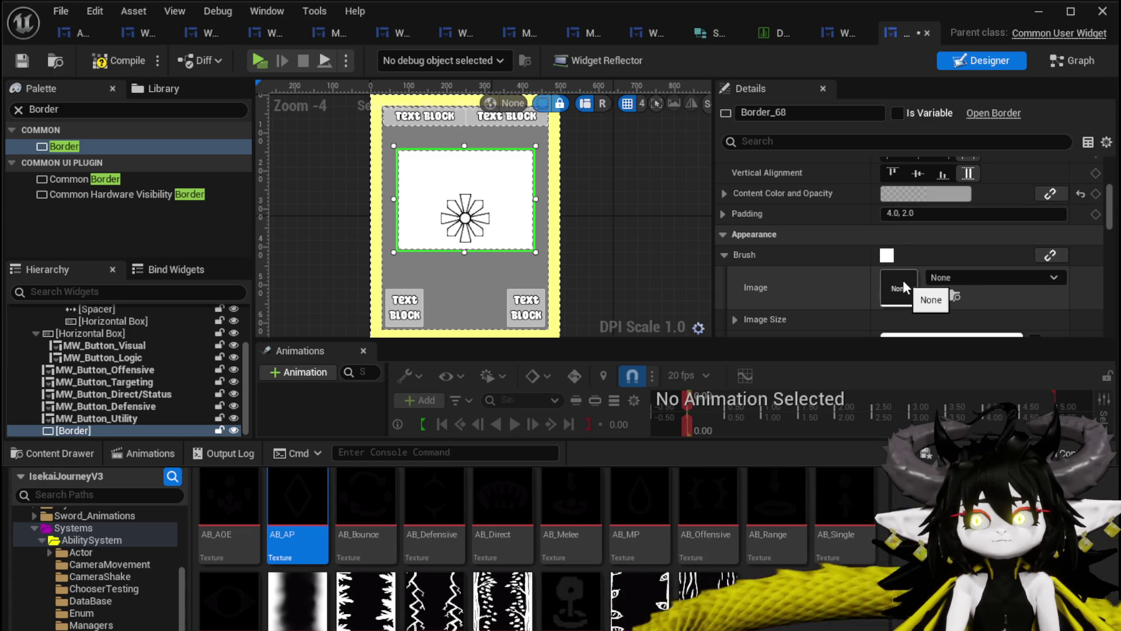
scroll(814, 288, up, 2)
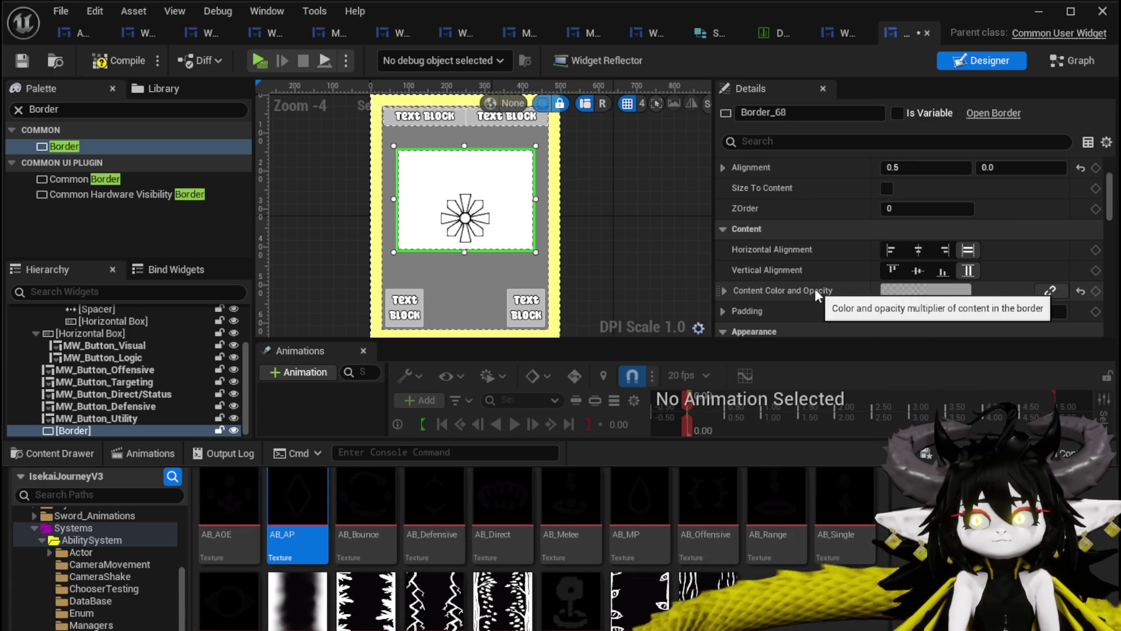
click(930, 291)
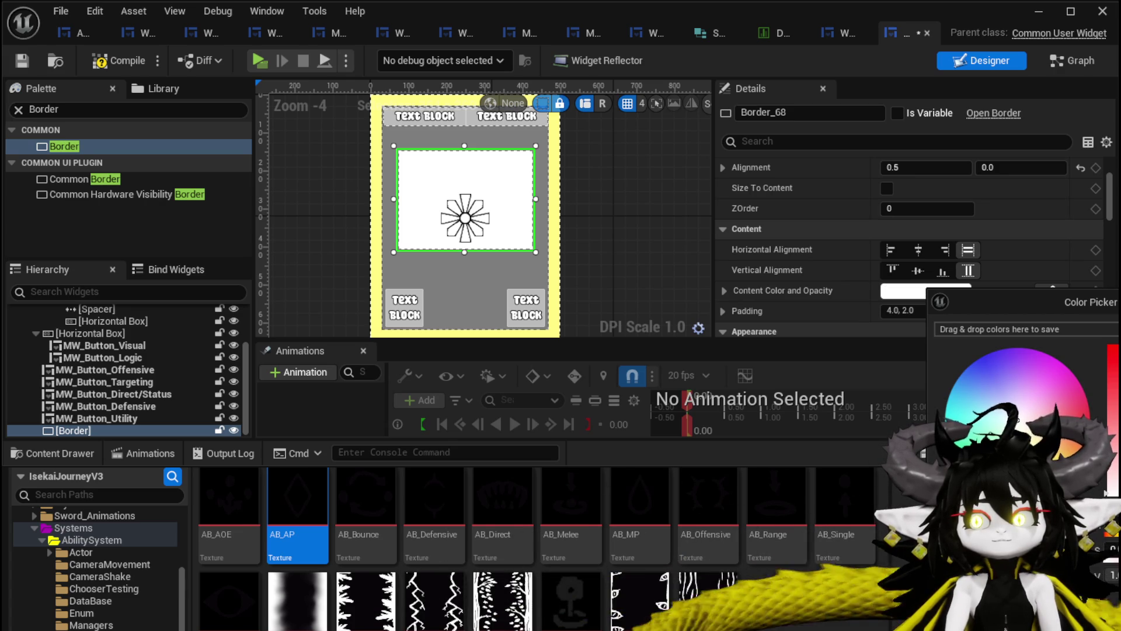
click(894, 293)
scroll(894, 293, down, 2)
scroll(895, 293, down, 2)
scroll(894, 294, down, 2)
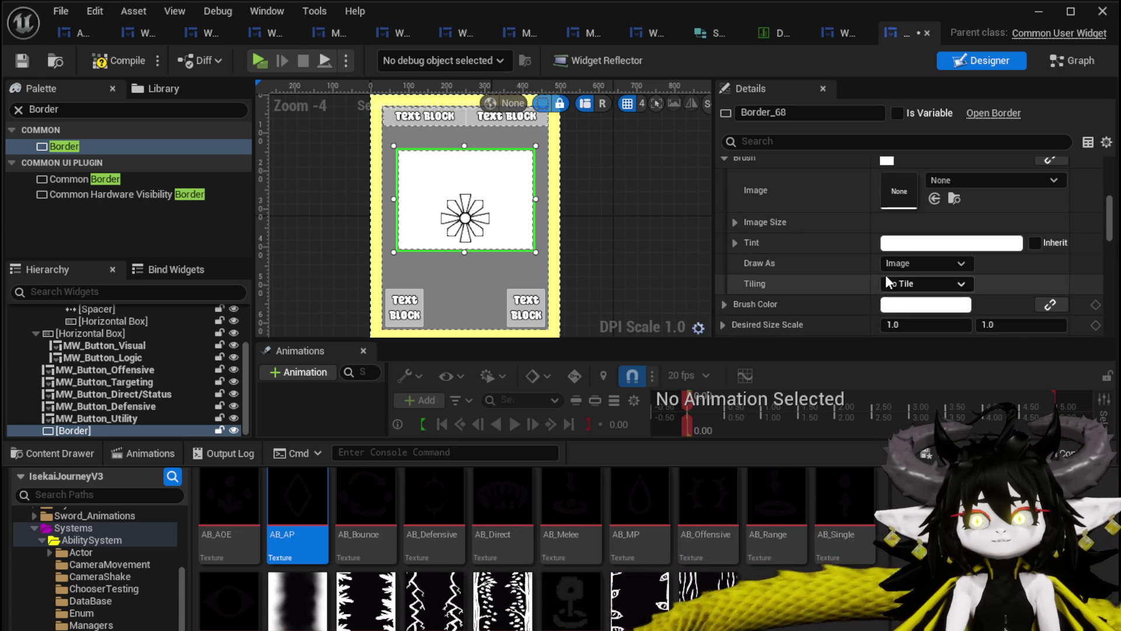
click(906, 243)
mouse_move(1113, 303)
mouse_down()
mouse_move(1113, 405)
mouse_move(1113, 379)
mouse_up()
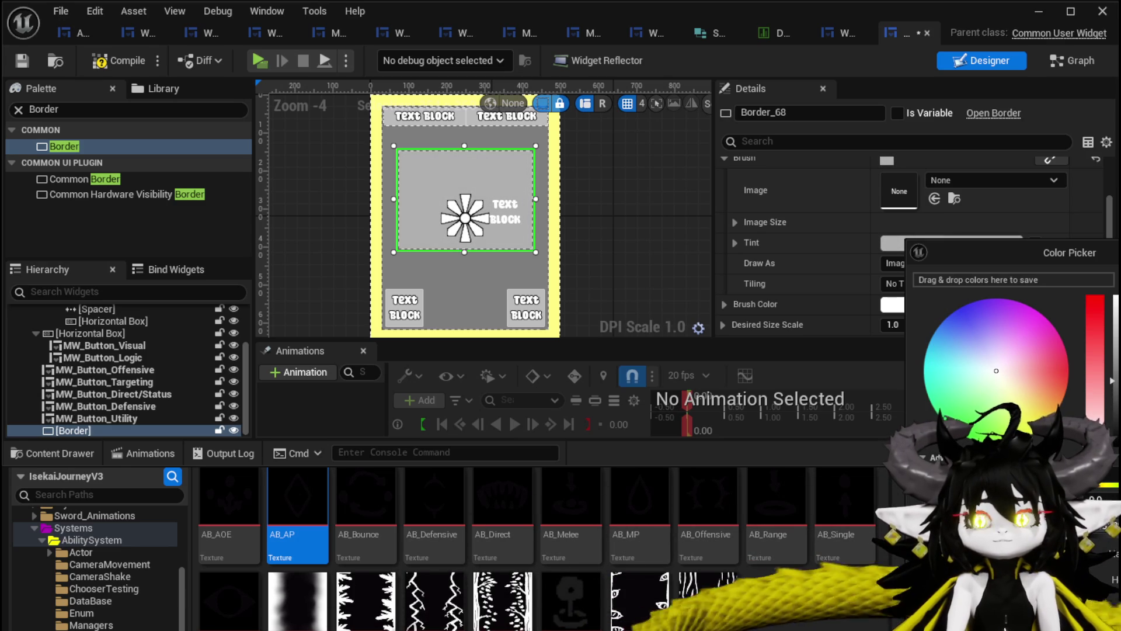
drag(1077, 484, 1008, 484)
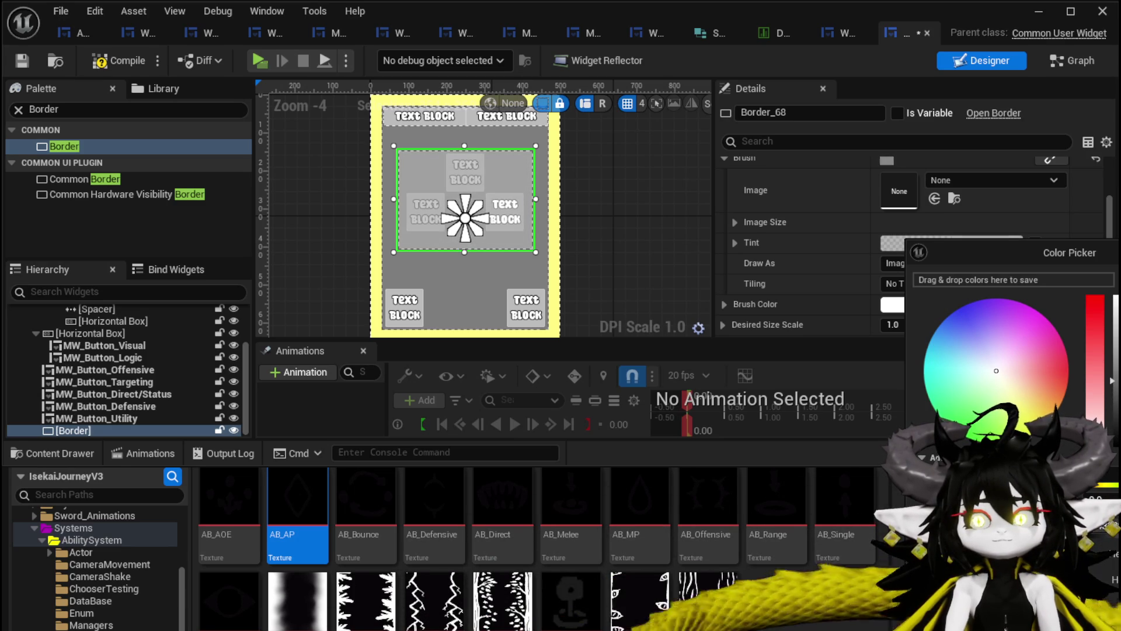
click(1033, 596)
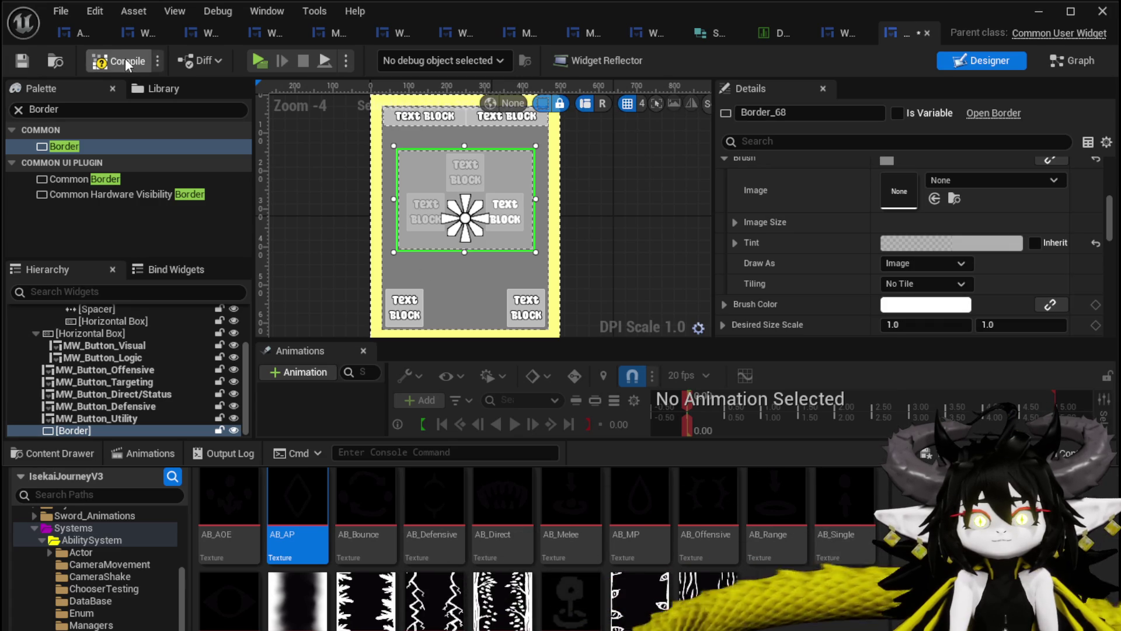
click(22, 64)
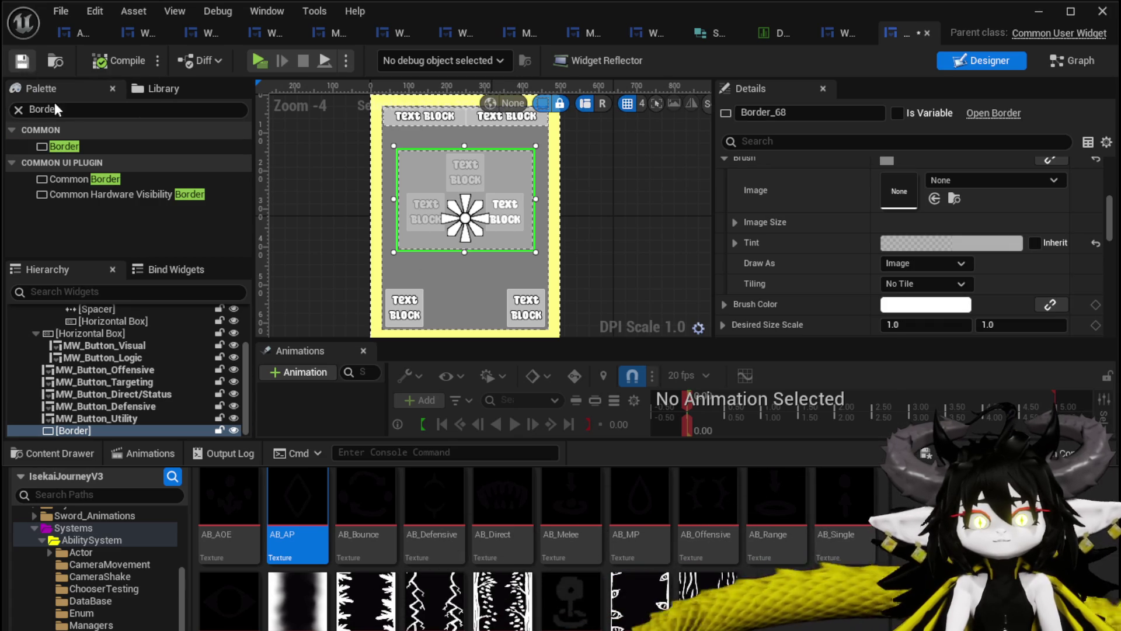
Set ZOrder 1 on the Offensive and Defensive buttons so they draw above the grey panel.
click(140, 370)
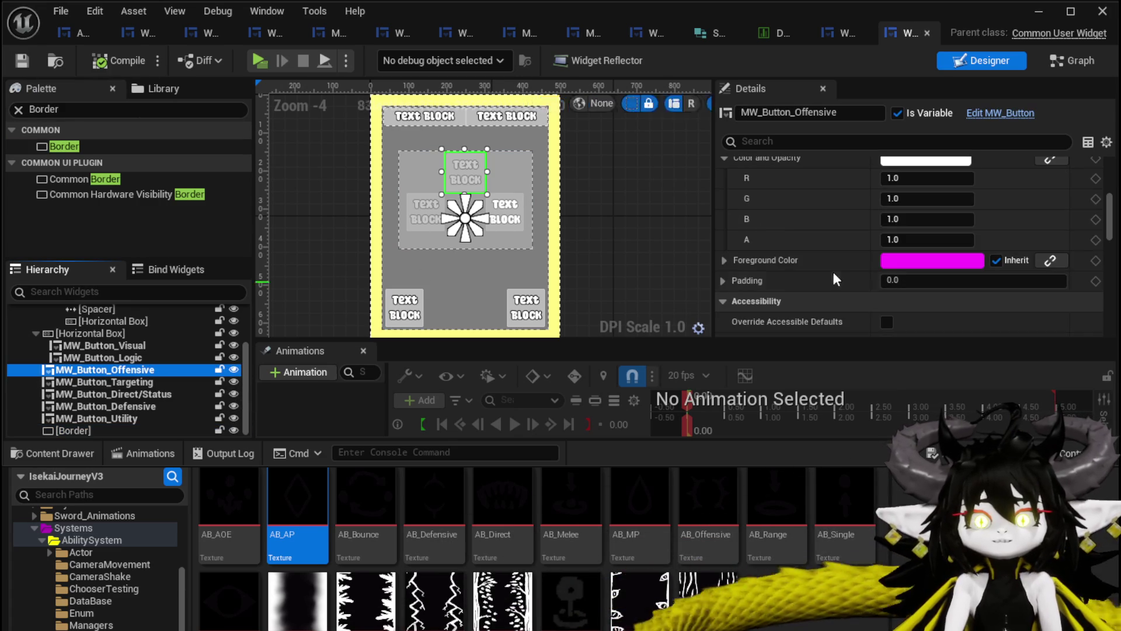
scroll(895, 282, up, 3)
scroll(894, 263, up, 3)
scroll(889, 258, up, 1)
scroll(908, 311, up, 2)
scroll(888, 313, down, 2)
click(915, 282)
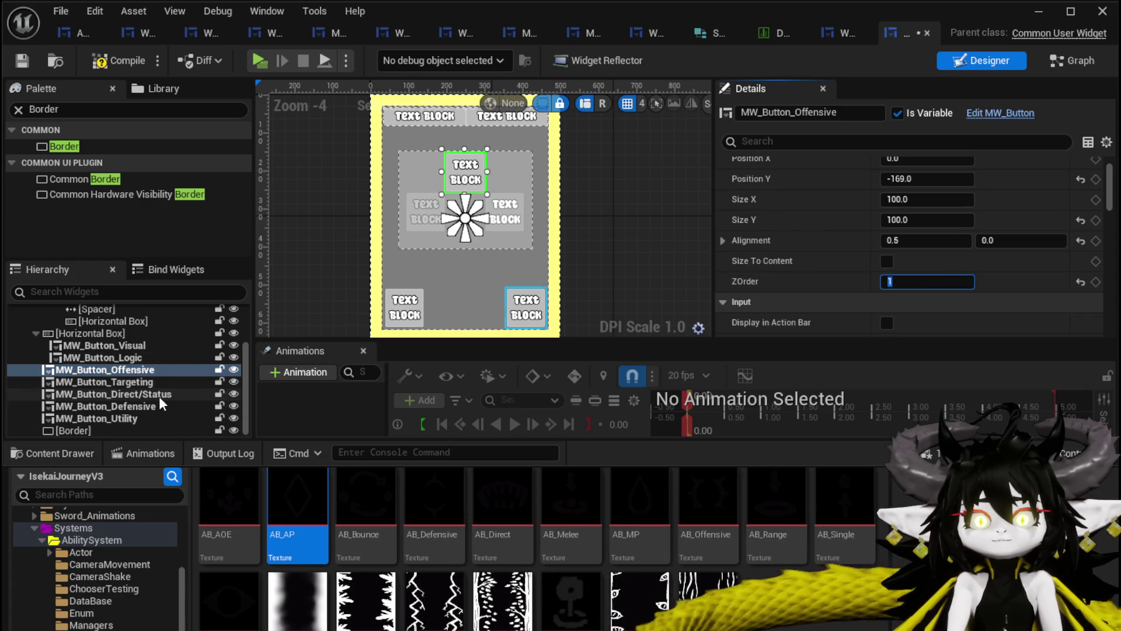
scroll(161, 356, up, 5)
scroll(160, 357, down, 5)
click(146, 417)
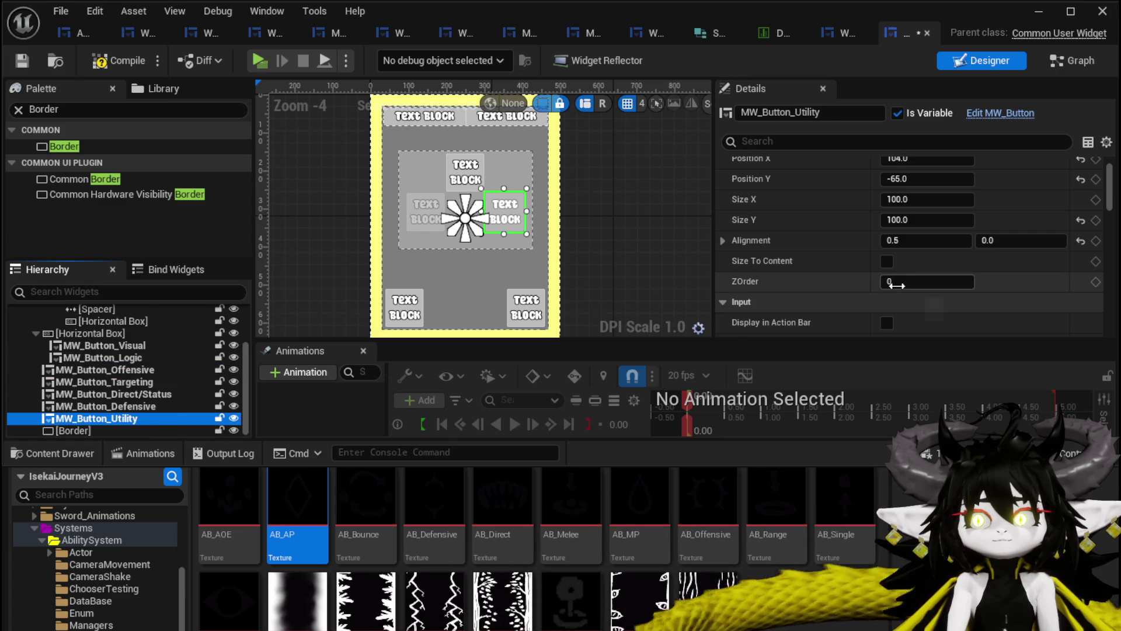
key(Up)
text(1)
key(Return)
Set ZOrder 1 on MW_Button_Direct/Status and MW_Button_Targeting, then check the Offensive and Logic buttons.
click(128, 394)
click(926, 282)
text(1)
key(Return)
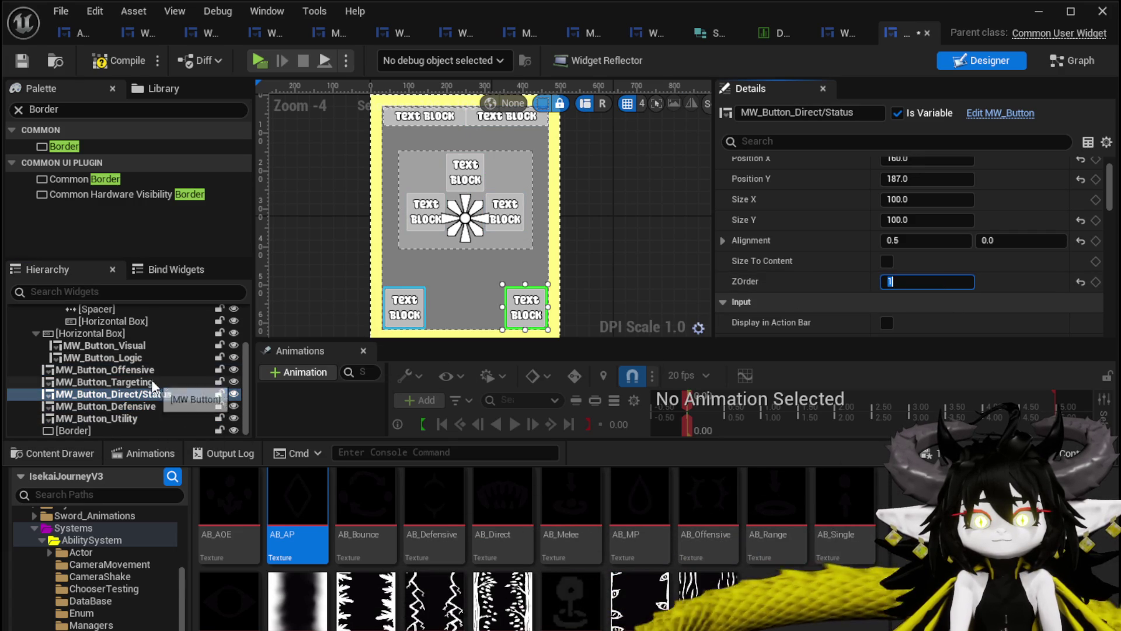
click(105, 381)
click(884, 283)
text(1)
key(Return)
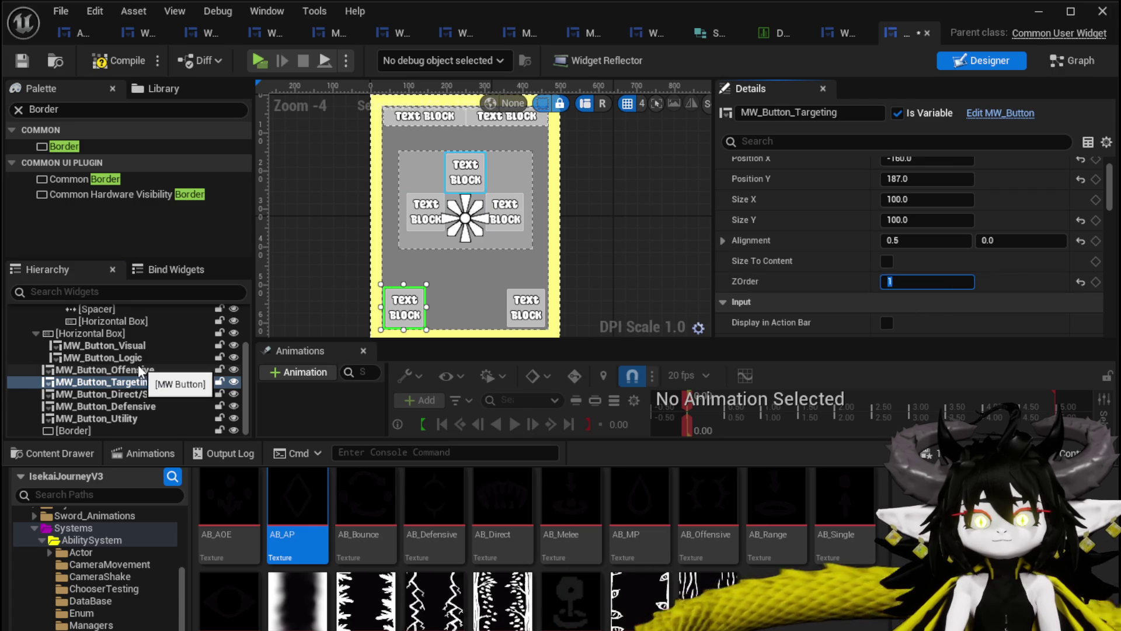
click(140, 370)
click(136, 358)
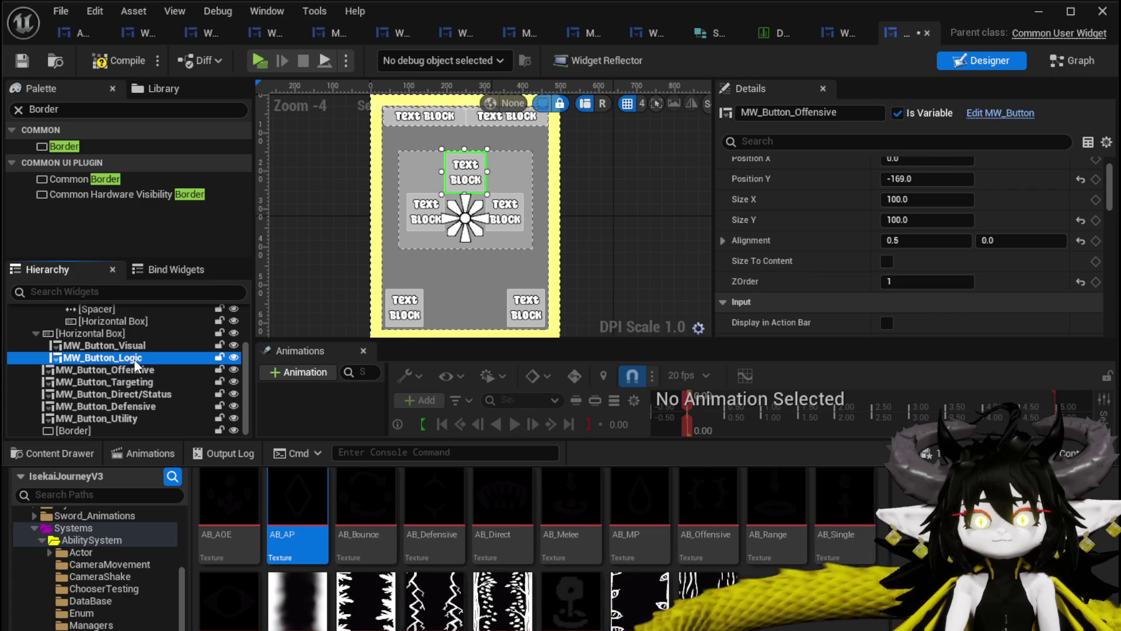
Save, then centre-anchor the grey Border_68 panel at X 0 and raise it to about Y −193.
click(22, 61)
scroll(593, 245, up, 3)
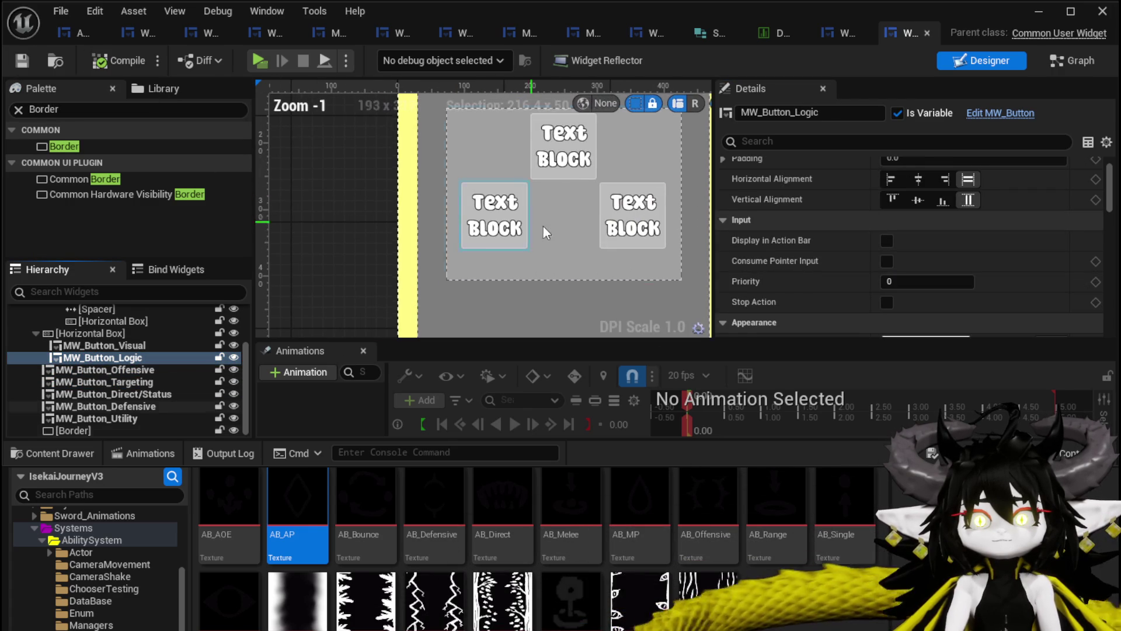
drag(593, 244, 660, 245)
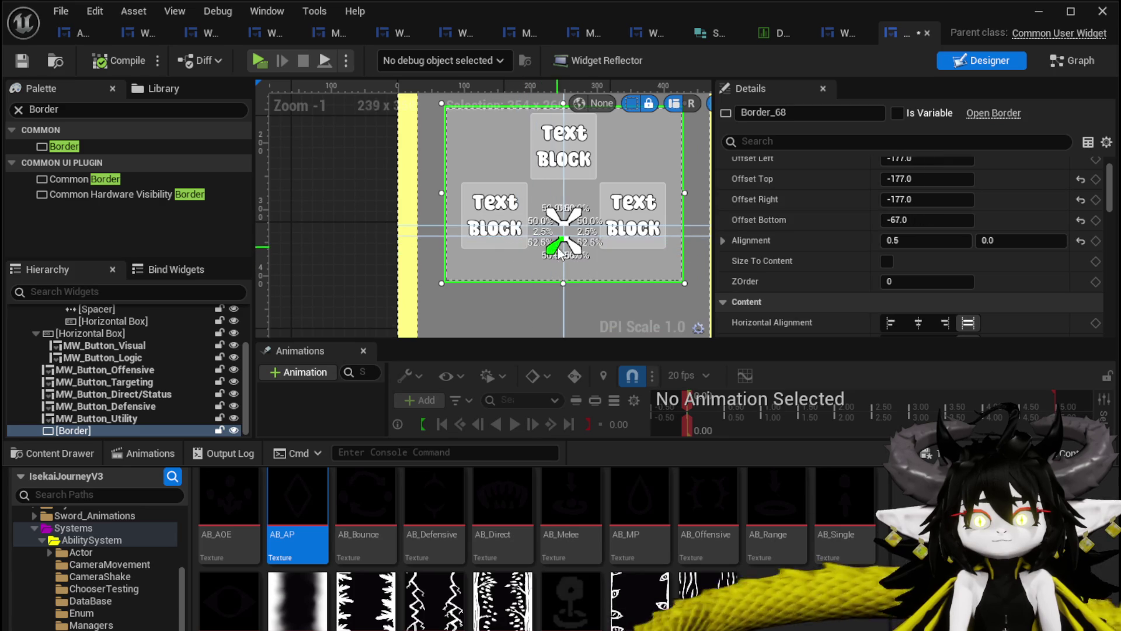
scroll(877, 184, up, 2)
click(920, 187)
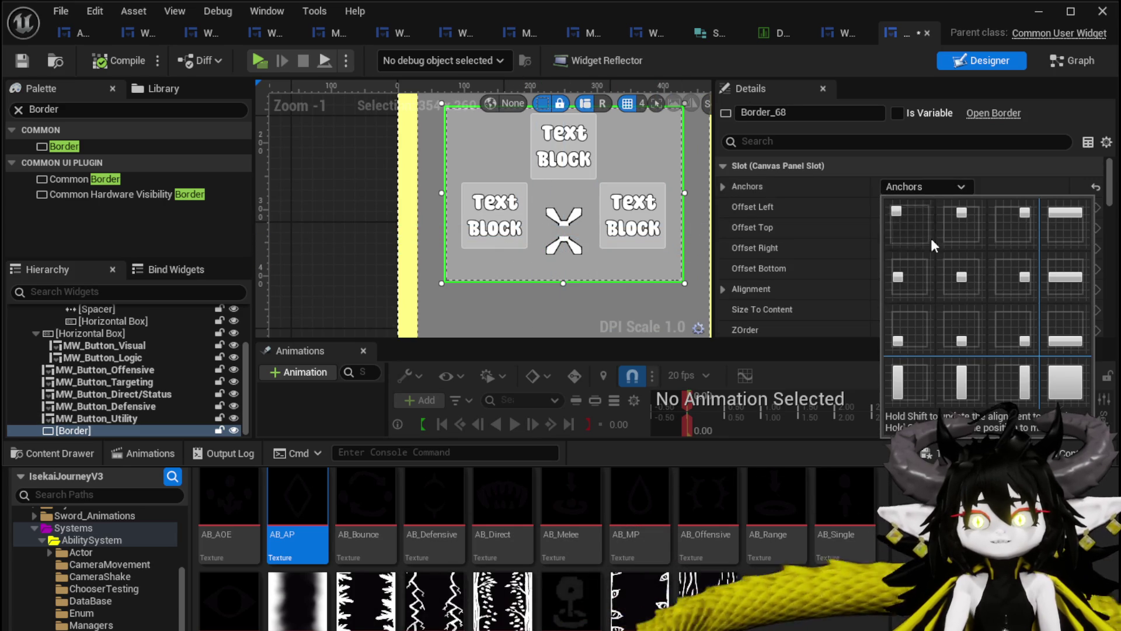
click(961, 289)
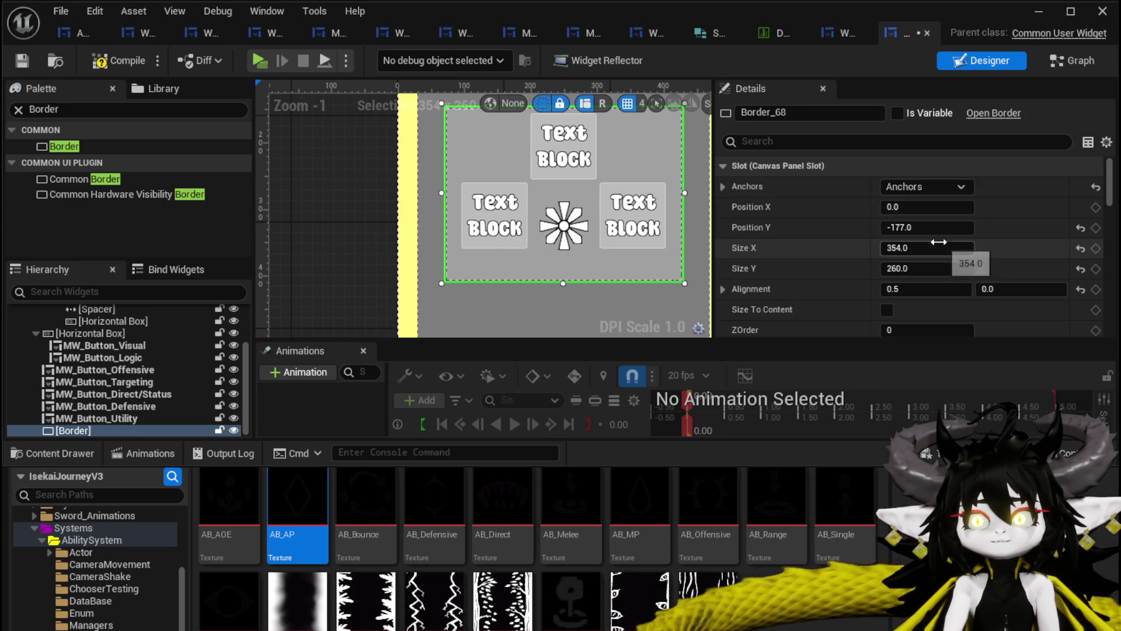
drag(333, 213, 282, 246)
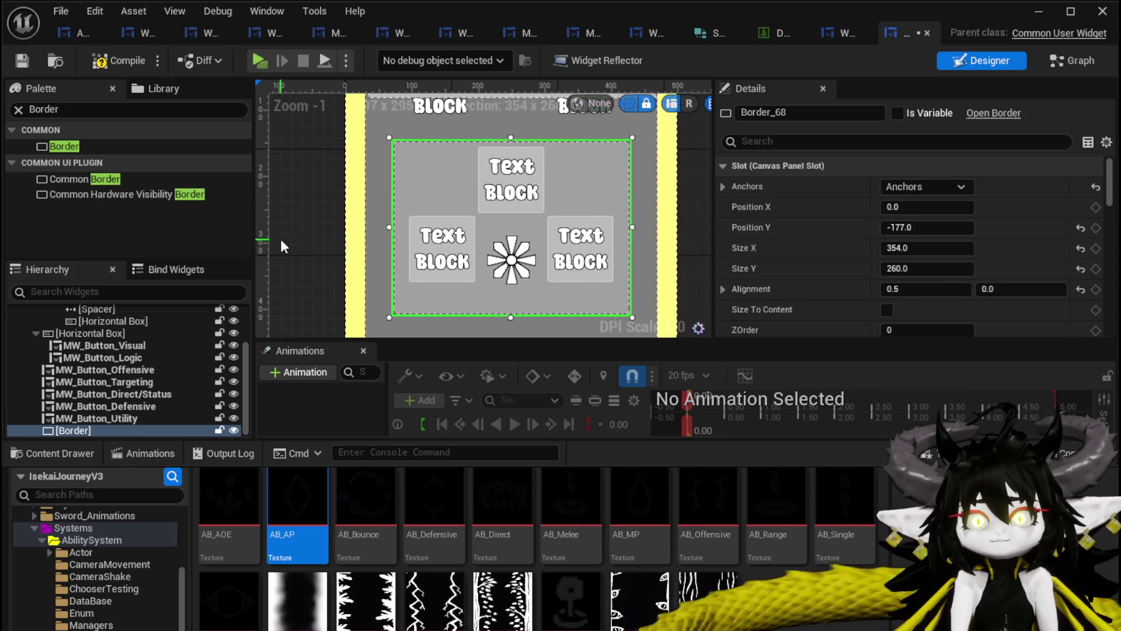
drag(932, 225, 914, 228)
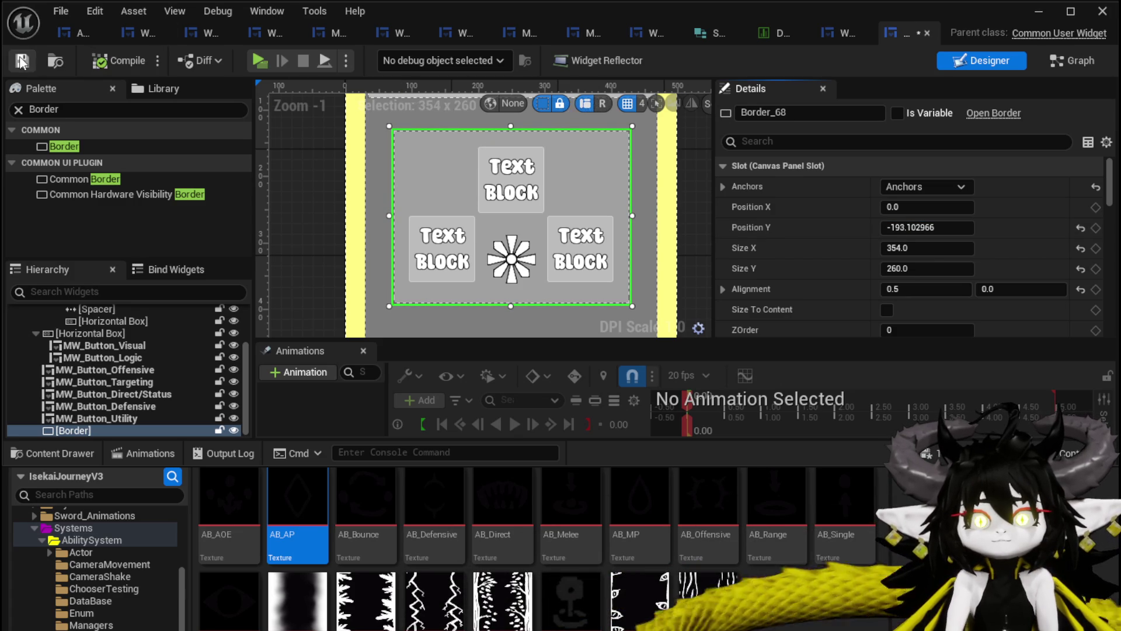
scroll(688, 209, down, 2)
drag(388, 219, 339, 158)
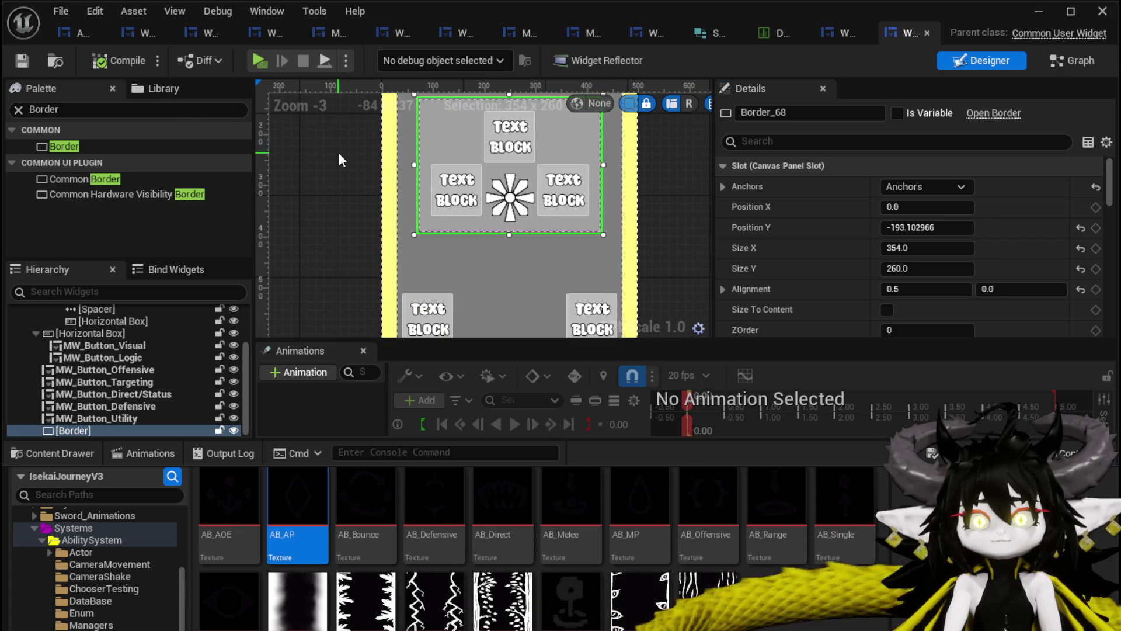
Duplicate the grey border, reshape it behind the bottom buttons and shift the Targeting button onto it.
key(ctrl+d)
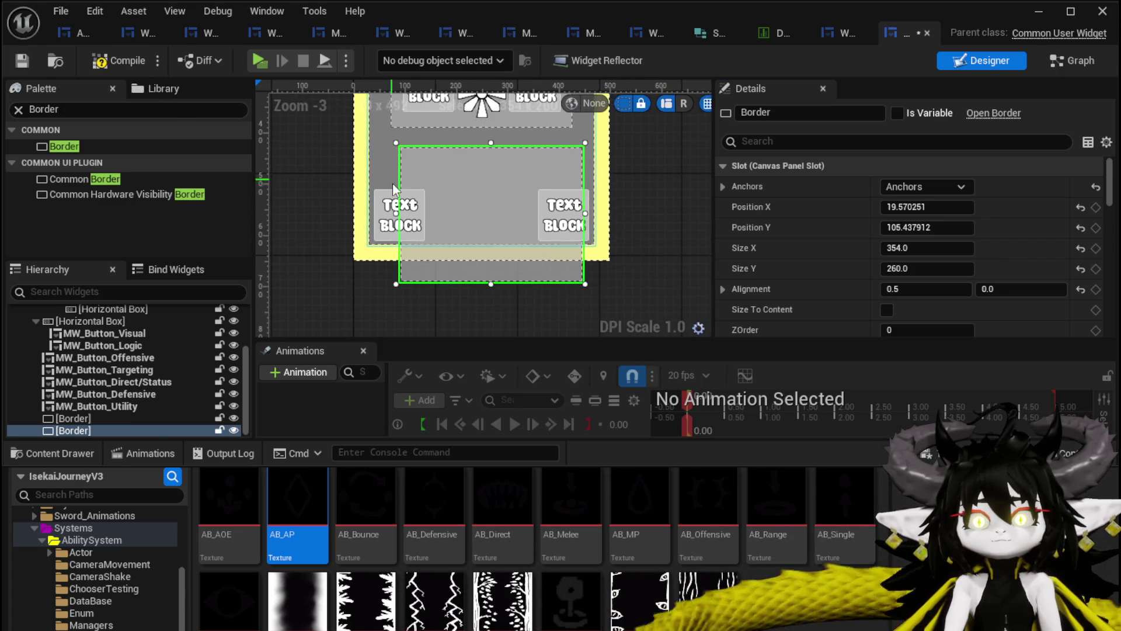
mouse_move(491, 283)
mouse_down()
mouse_move(488, 225)
mouse_move(486, 242)
mouse_up()
drag(490, 143, 489, 177)
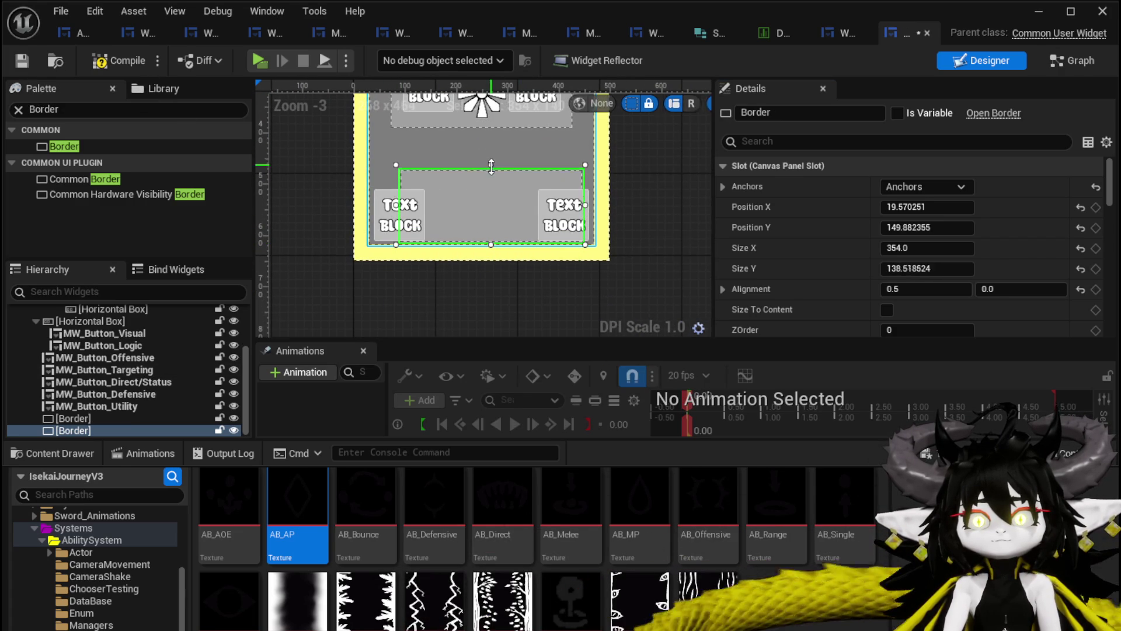
click(400, 207)
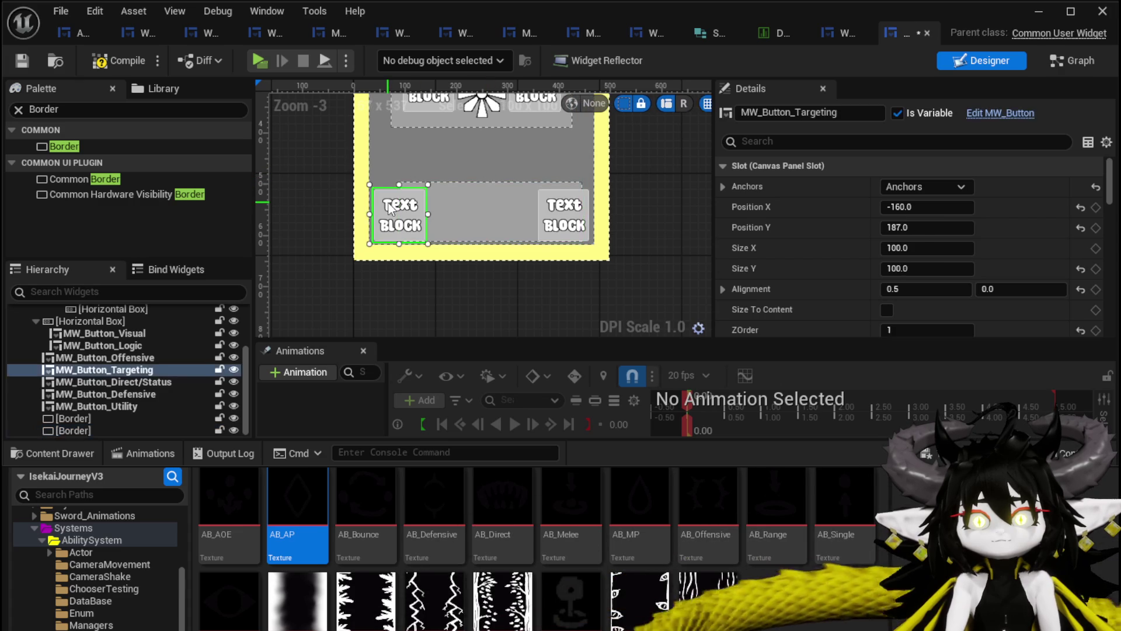
drag(389, 213, 410, 211)
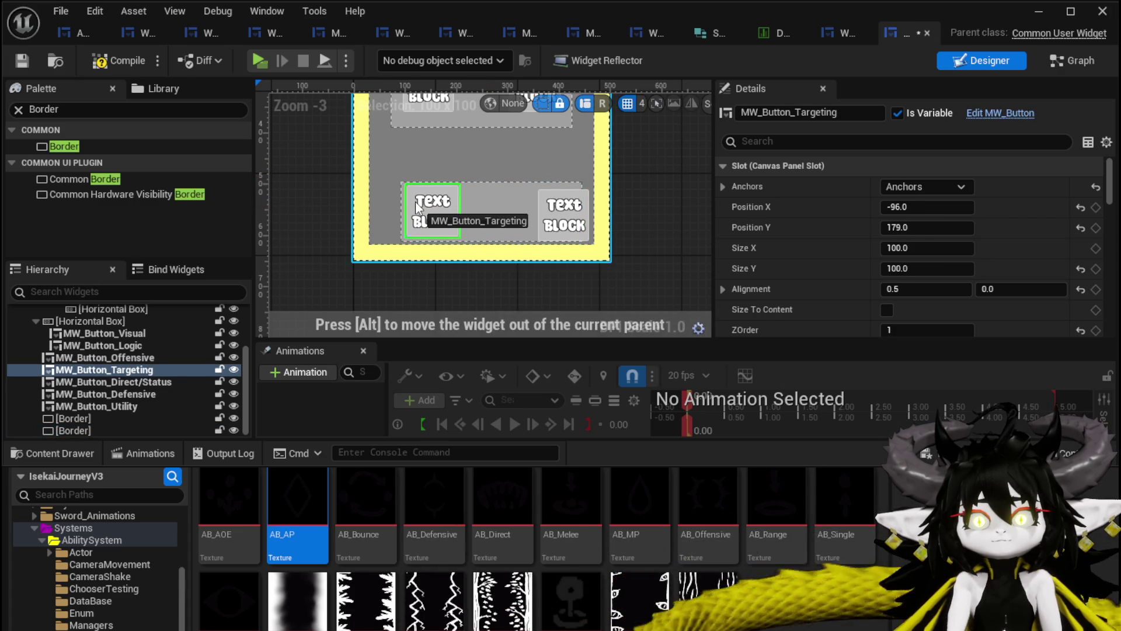
click(491, 241)
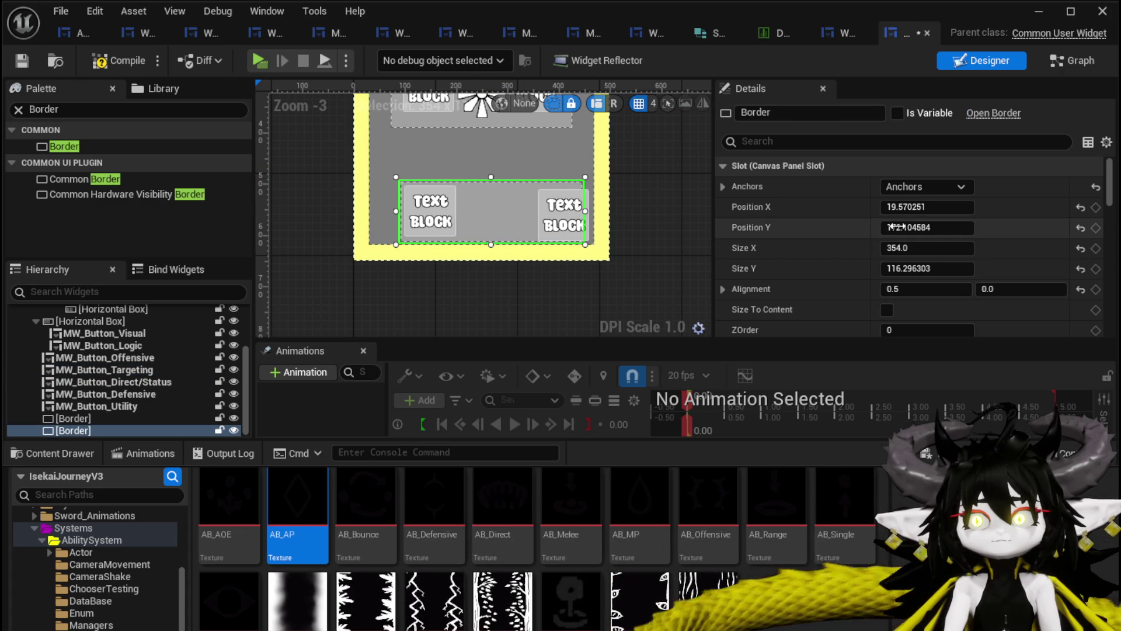
Set the new panel to Position X 0, about 392 by 96, and nudge its vertical position up.
mouse_move(927, 268)
mouse_down()
mouse_move(894, 268)
mouse_move(963, 248)
mouse_up()
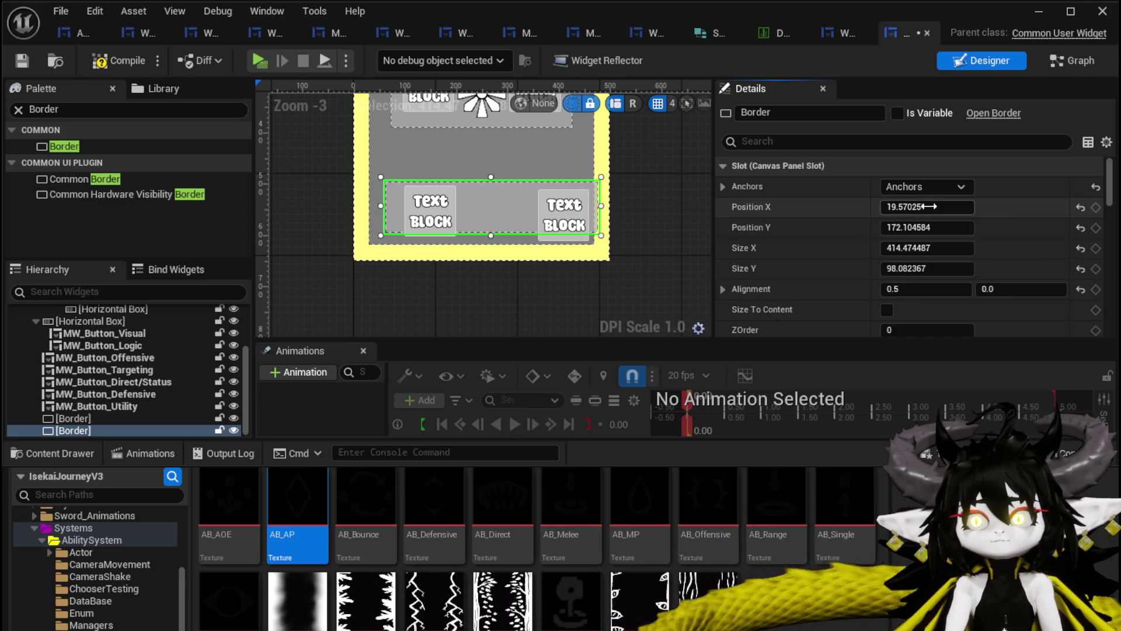
text(0)
key(Return)
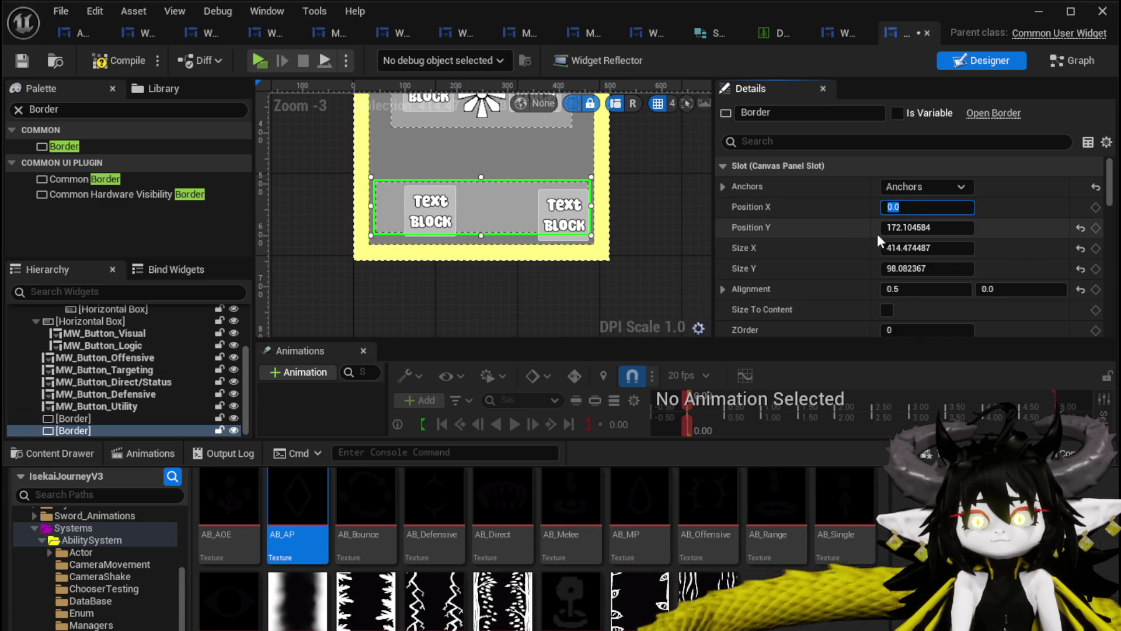
click(928, 250)
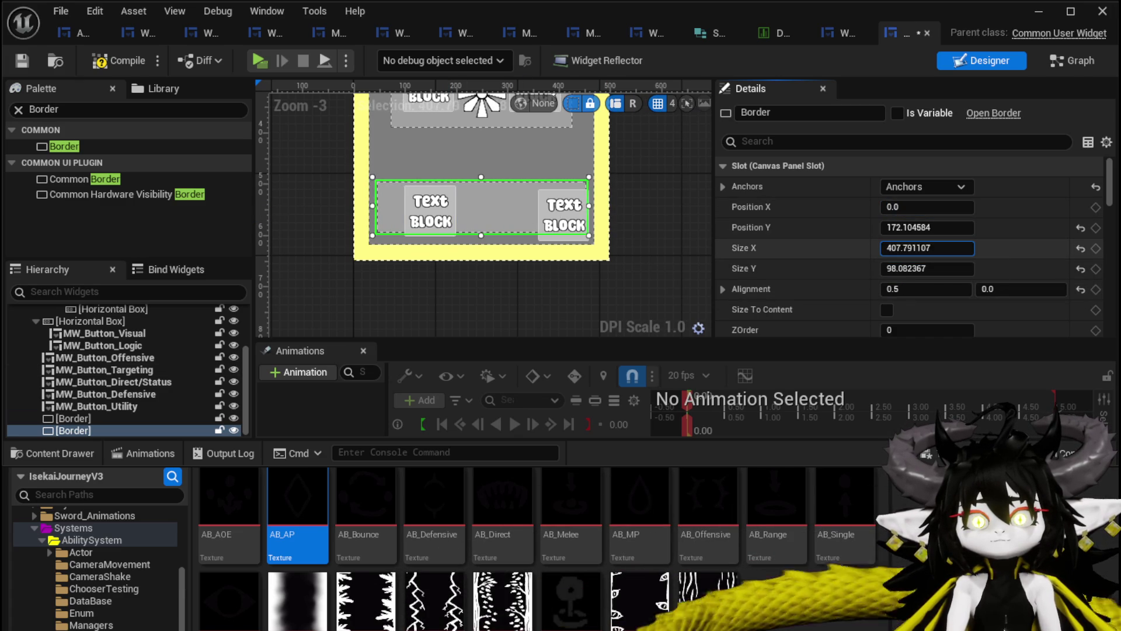
drag(928, 248, 921, 248)
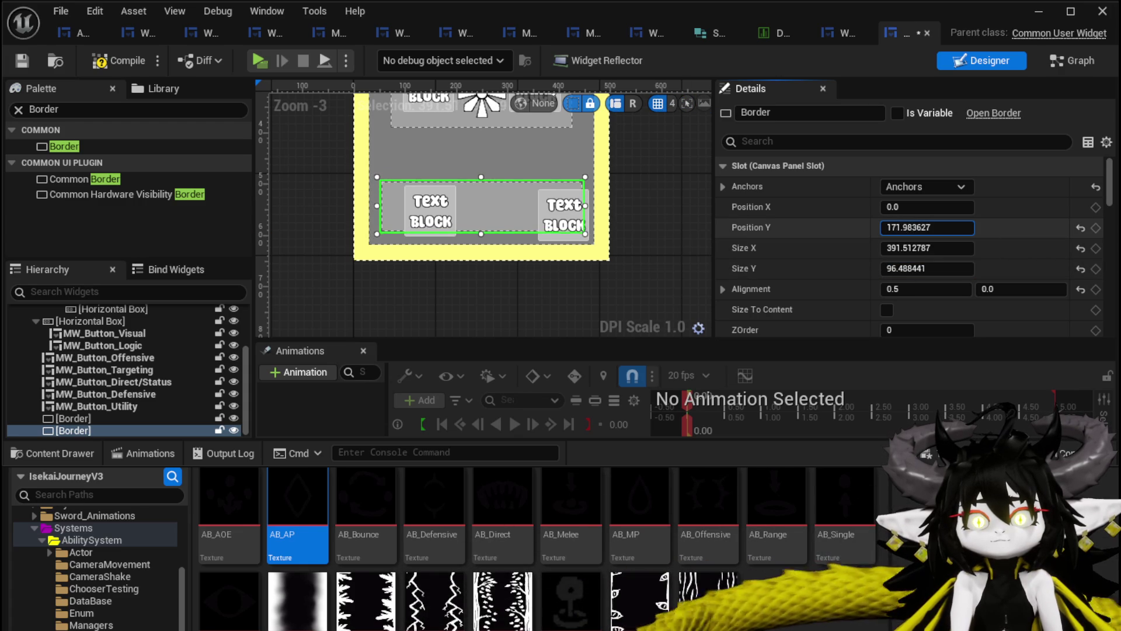
drag(927, 227, 927, 227)
scroll(383, 235, up, 3)
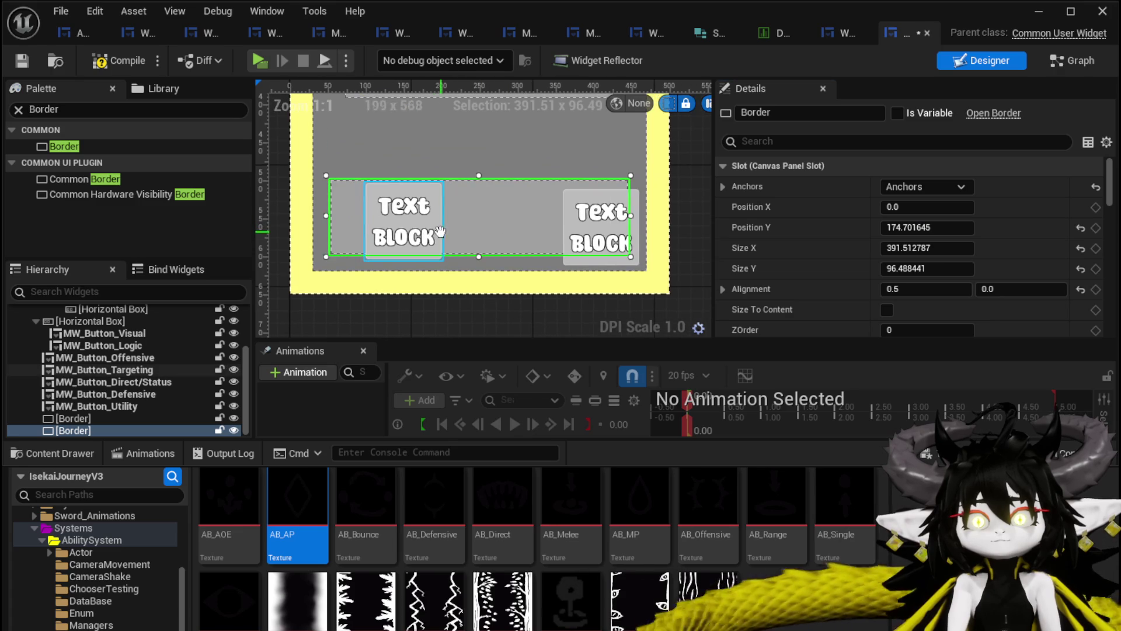
Move the Targeting and Direct/Status buttons onto the bottom panel at X -132 and 132.
click(383, 234)
drag(379, 229, 356, 228)
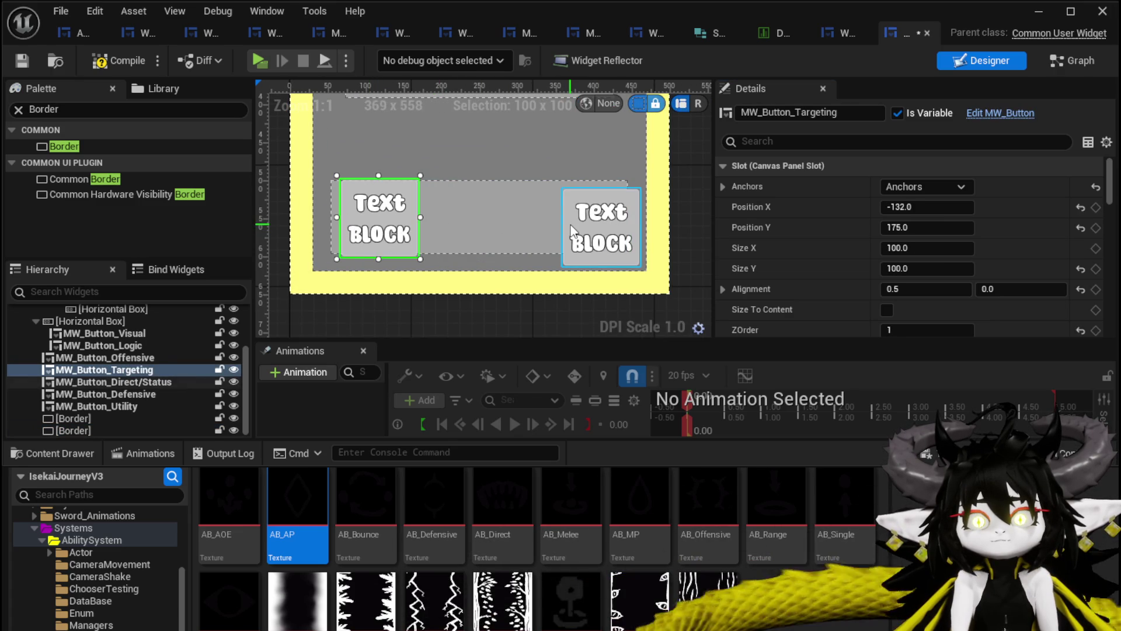
click(576, 219)
drag(576, 220, 552, 221)
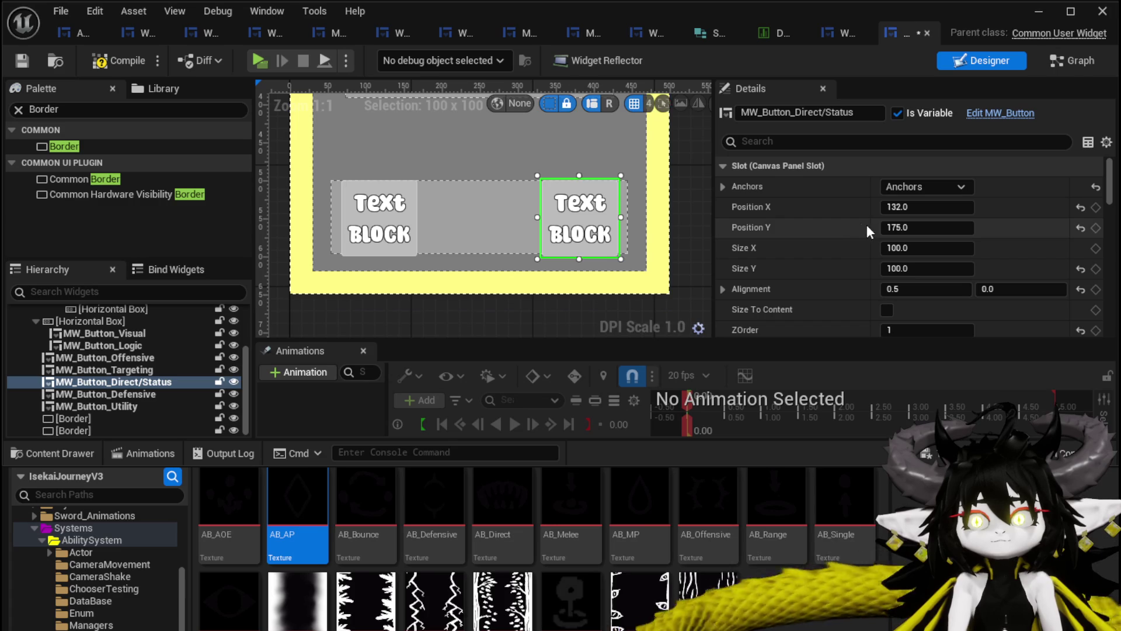
Verify both buttons sit at Y 175 in Details, then minimise the widget editor.
click(379, 219)
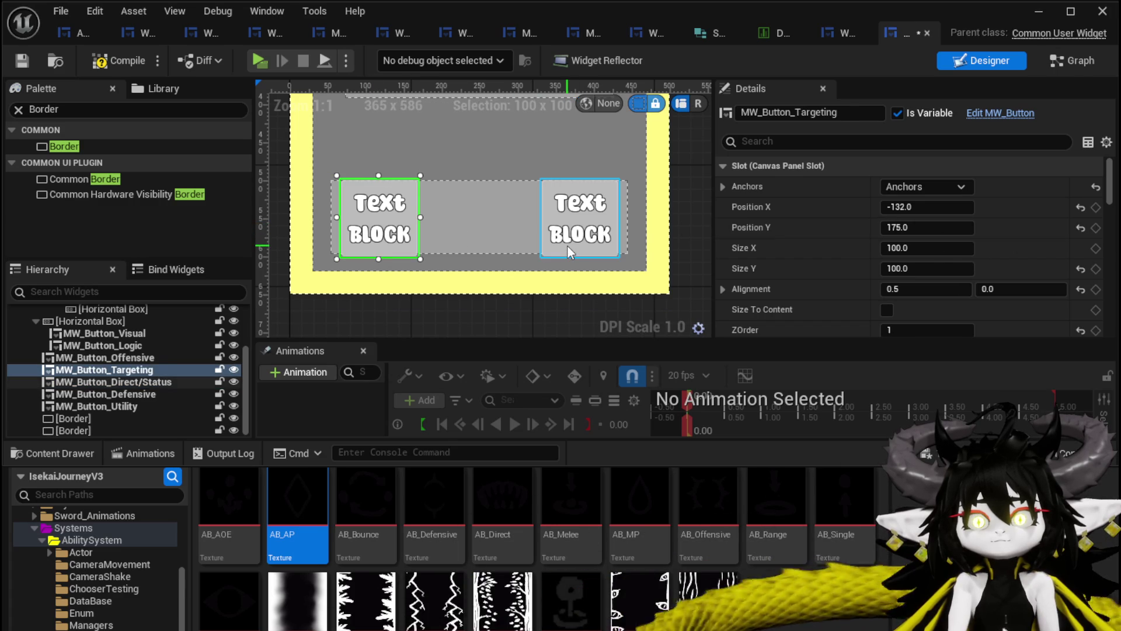
click(578, 220)
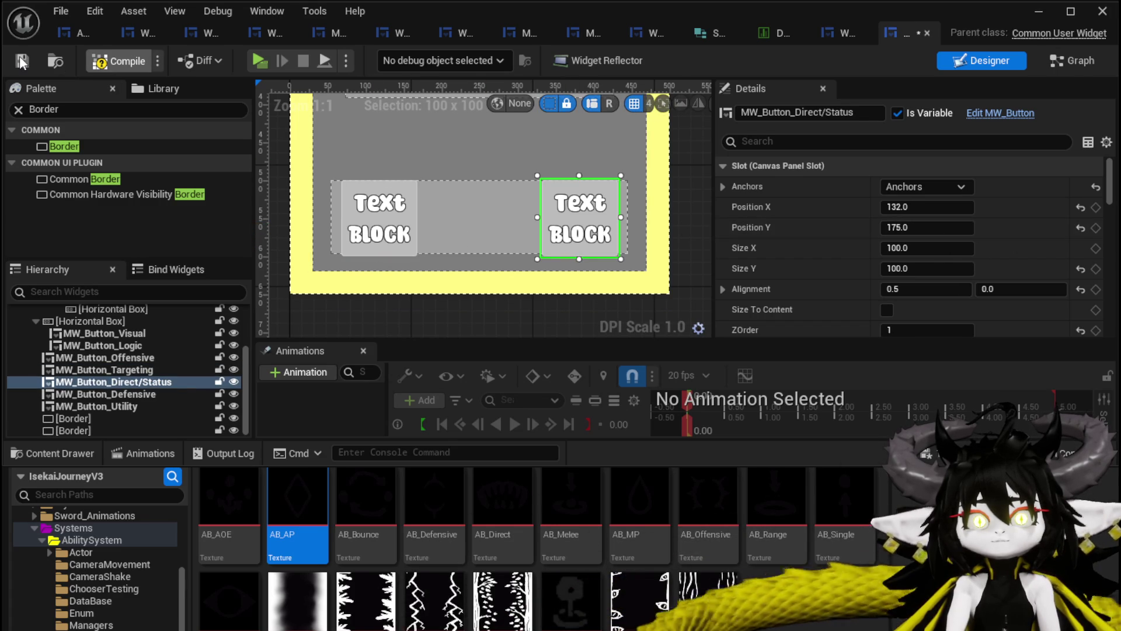
scroll(422, 174, down, 3)
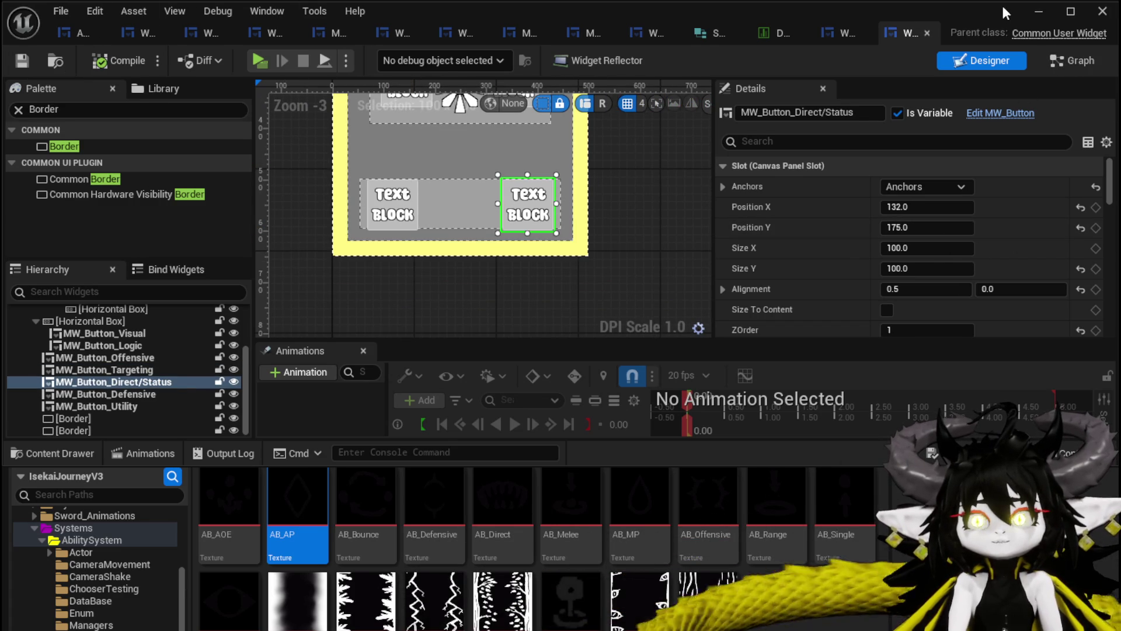
click(1037, 12)
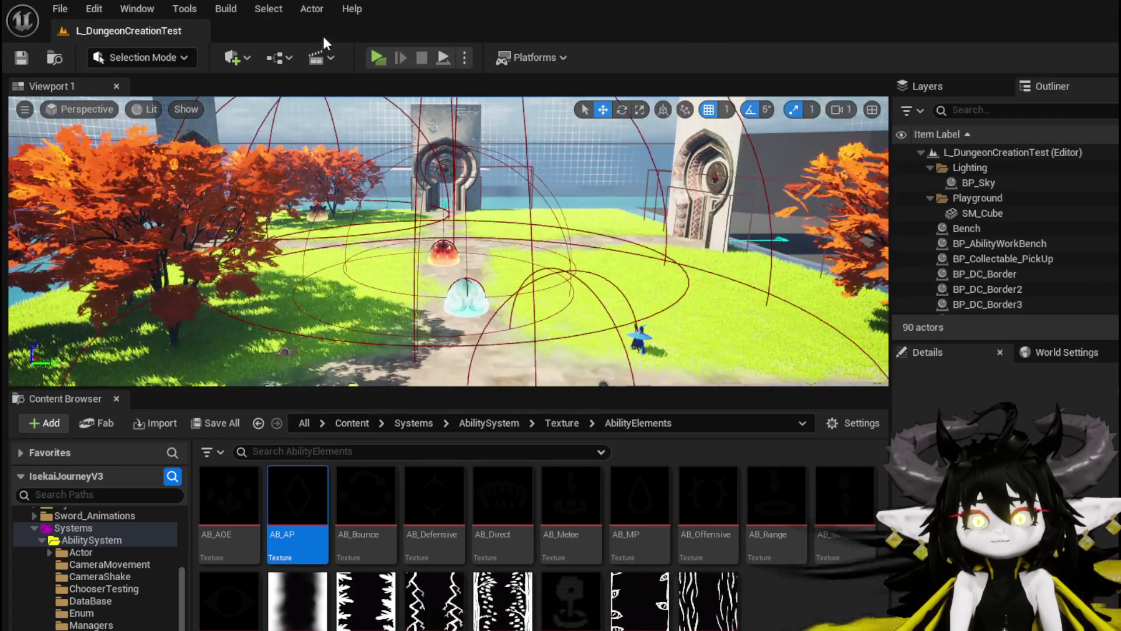
Play the level, open the workbench menu with E, set the green card to Summon and show its Creature/Logic panel.
click(374, 58)
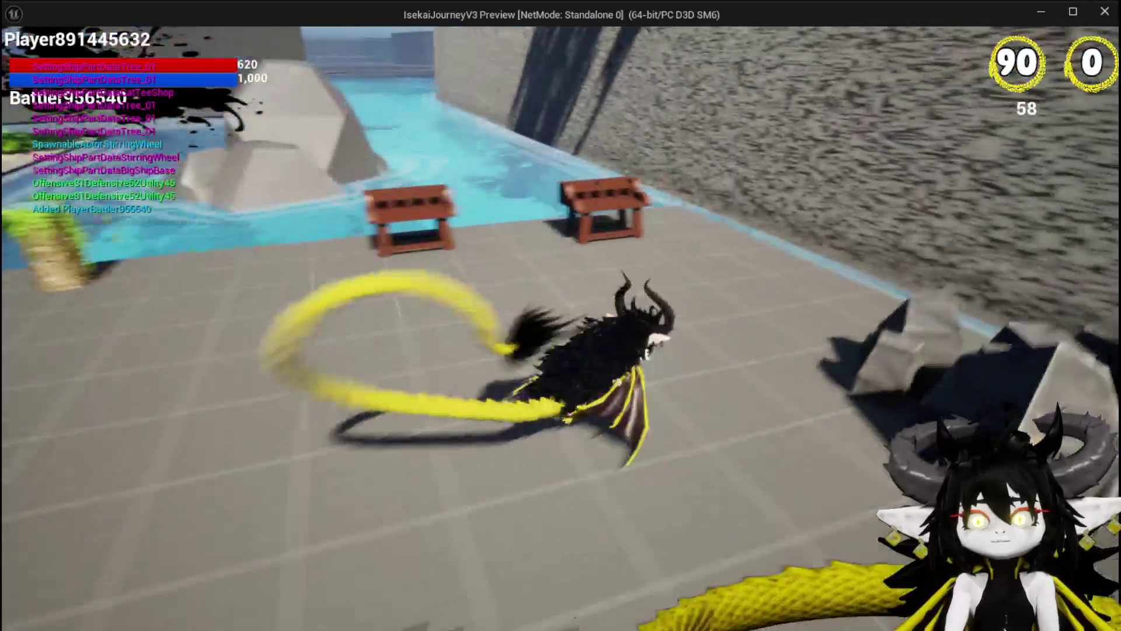
key(e)
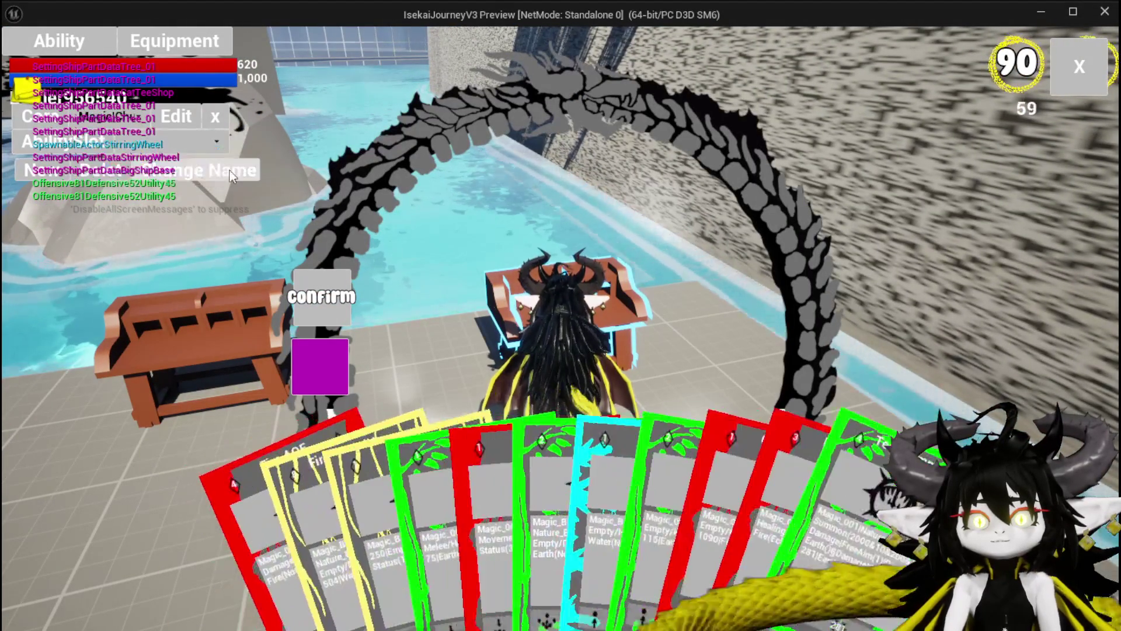
click(692, 517)
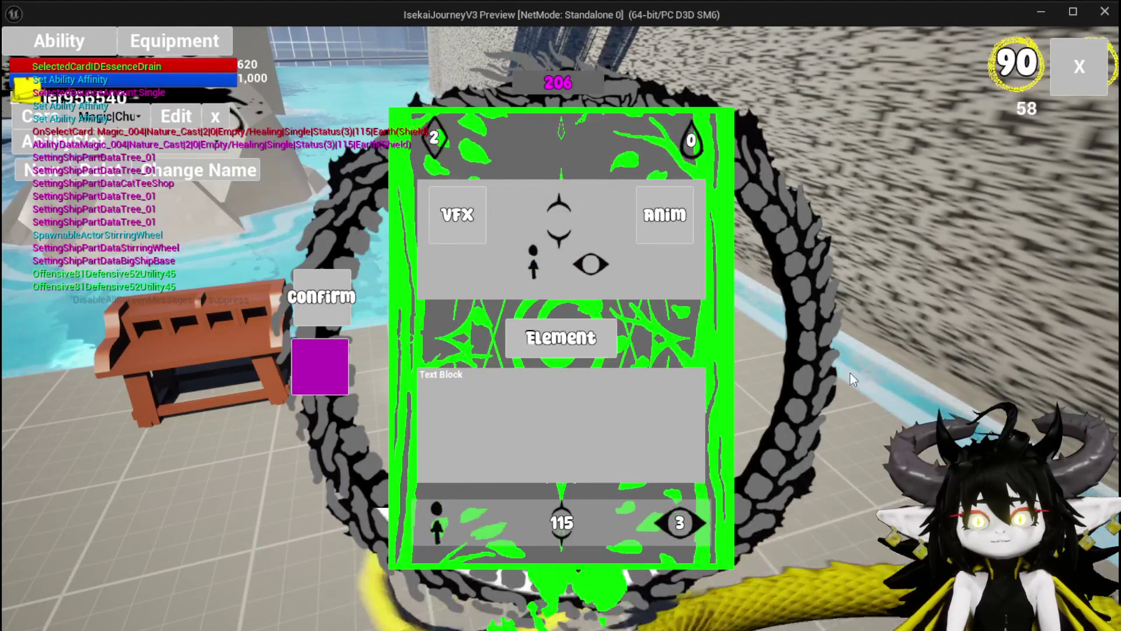
click(692, 523)
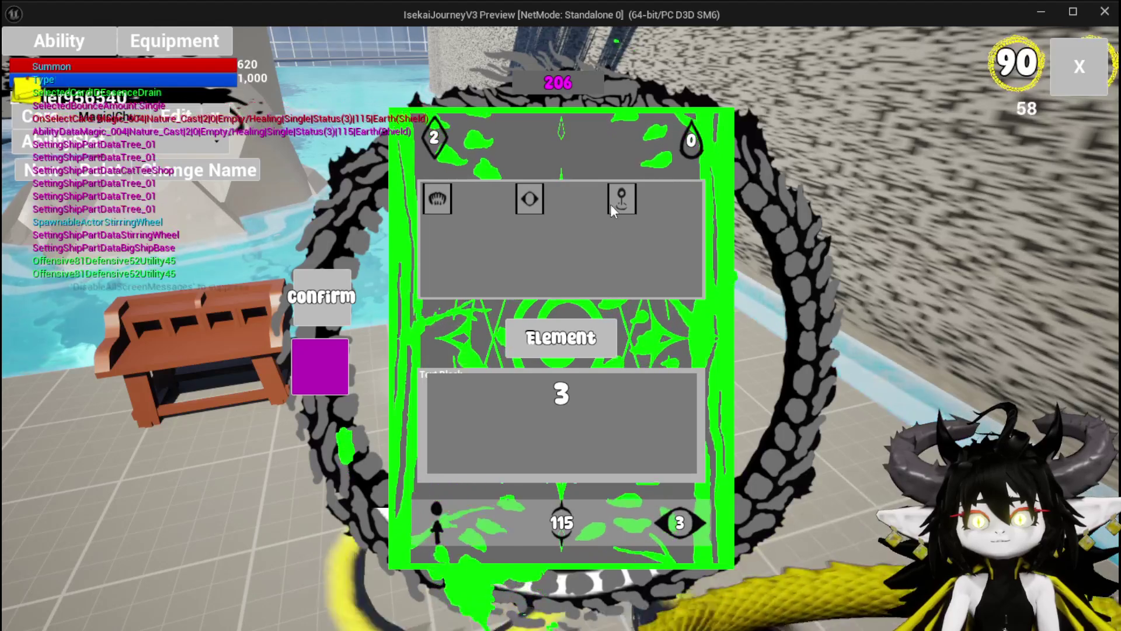
click(620, 196)
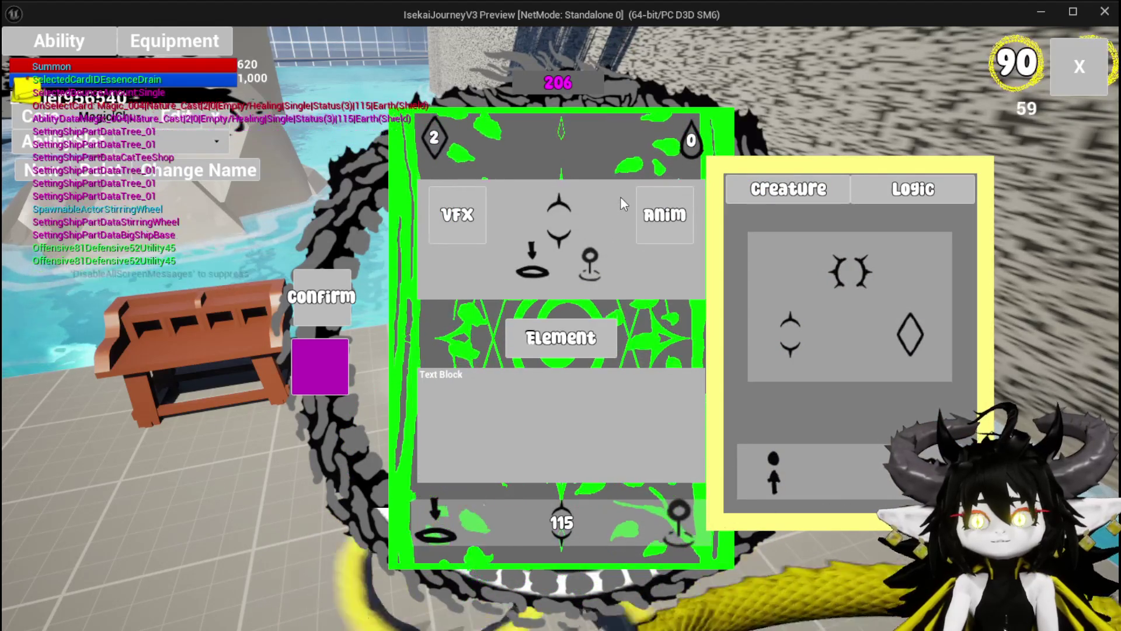
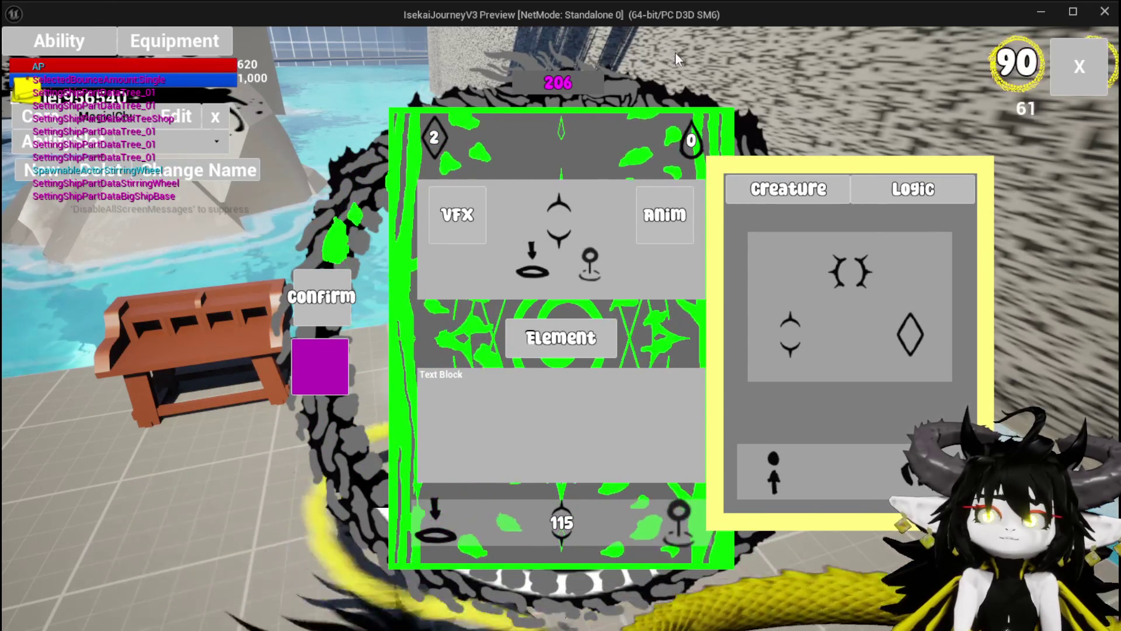
Close the Ability/Creature overlay and show the Equipment/Inventory/Camping/Map bar.
key(Escape)
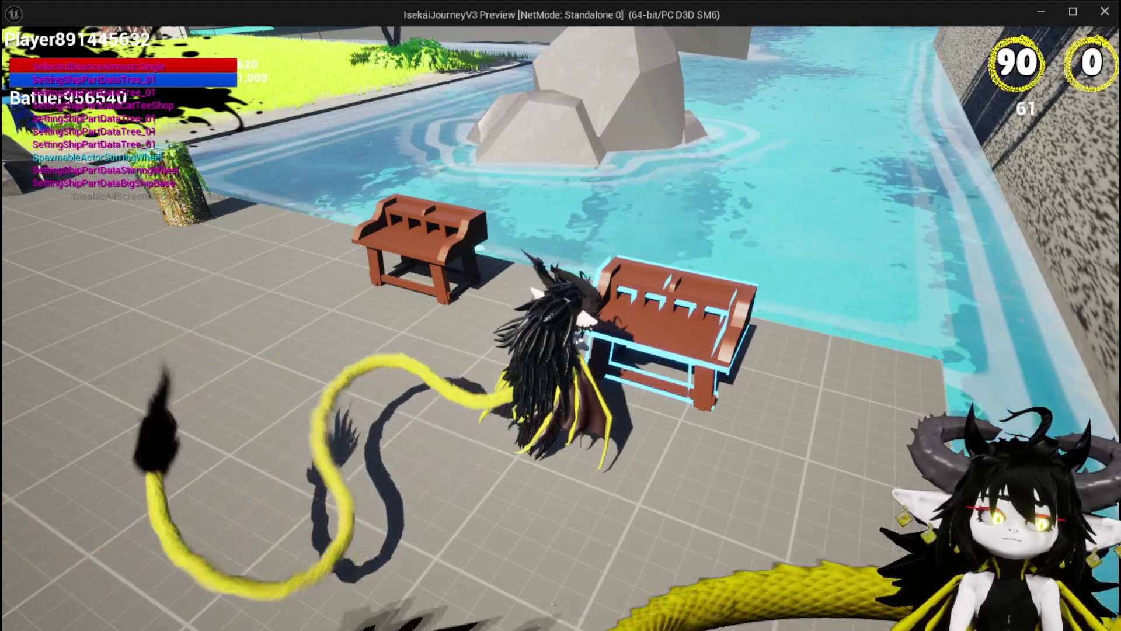
key(Escape)
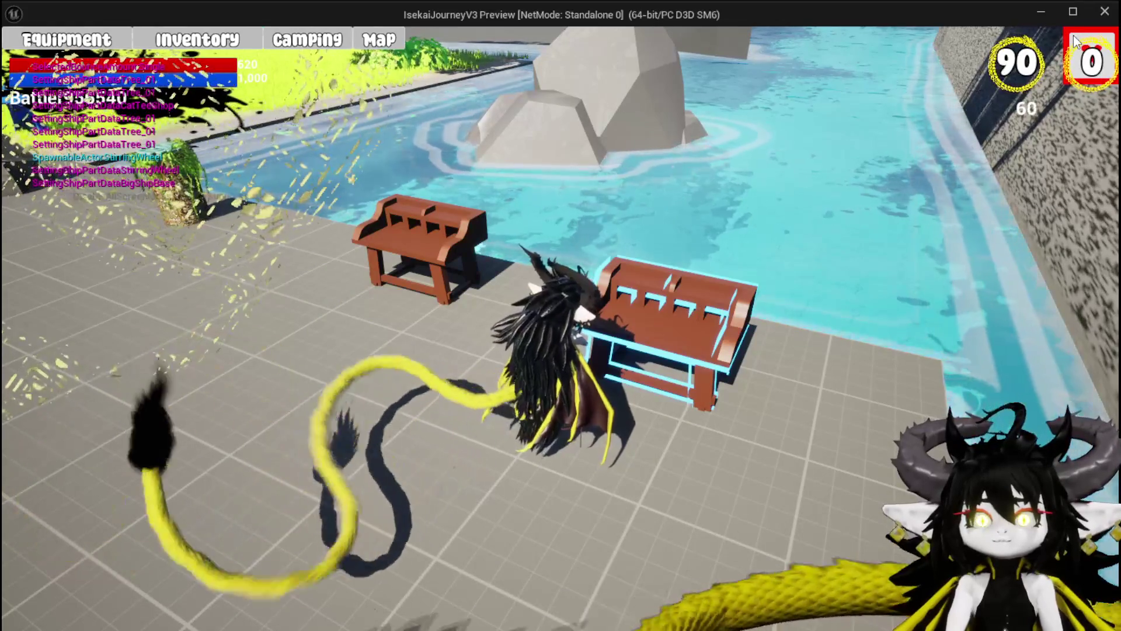
Close the game menu and run off the pier, gliding and double-jumping toward the gate.
key(Tab)
key(w)
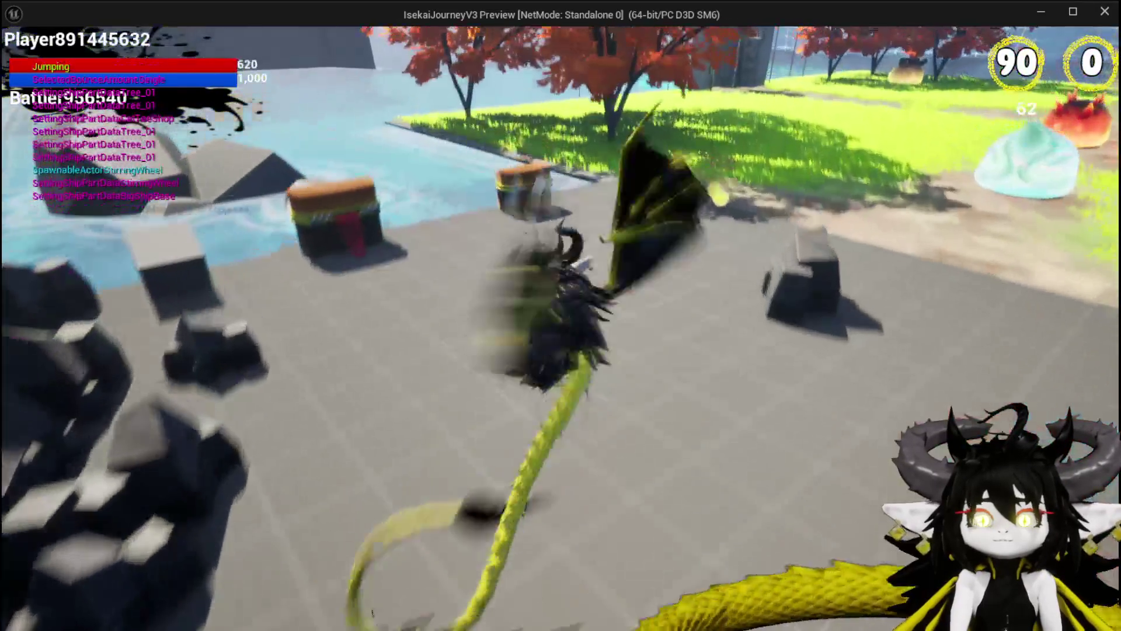
key(space)
key(space)
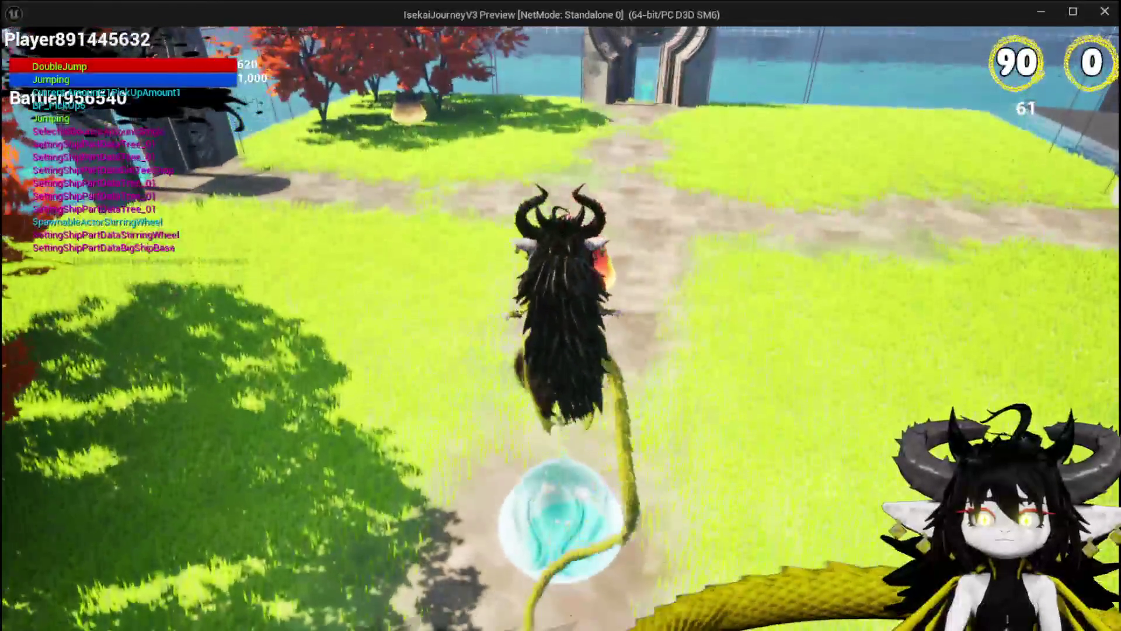
key(space)
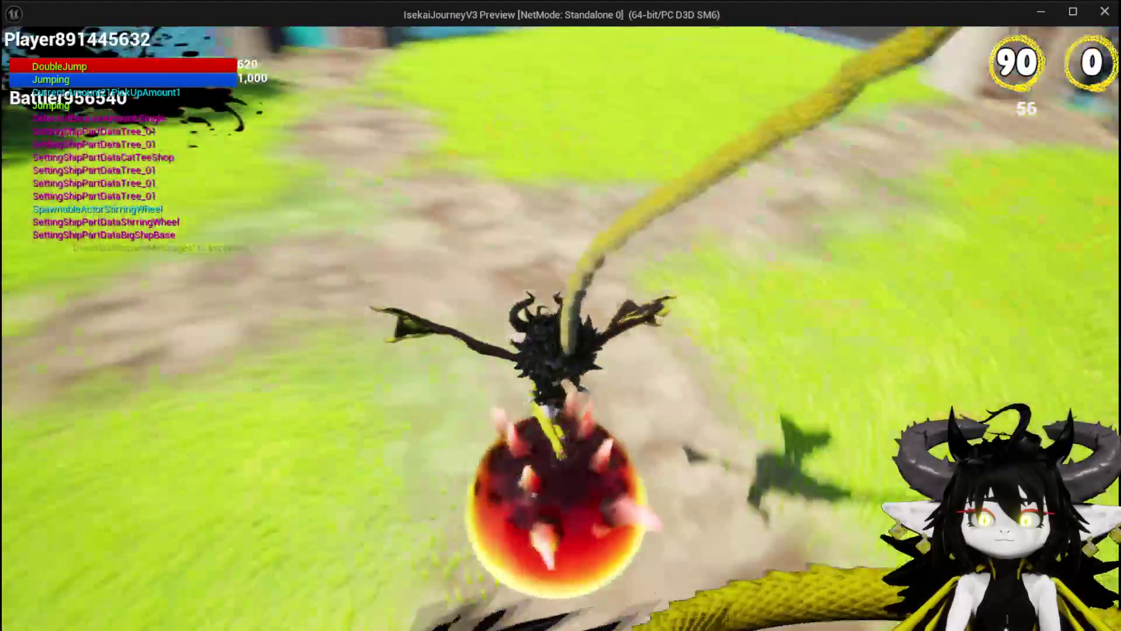
key(space)
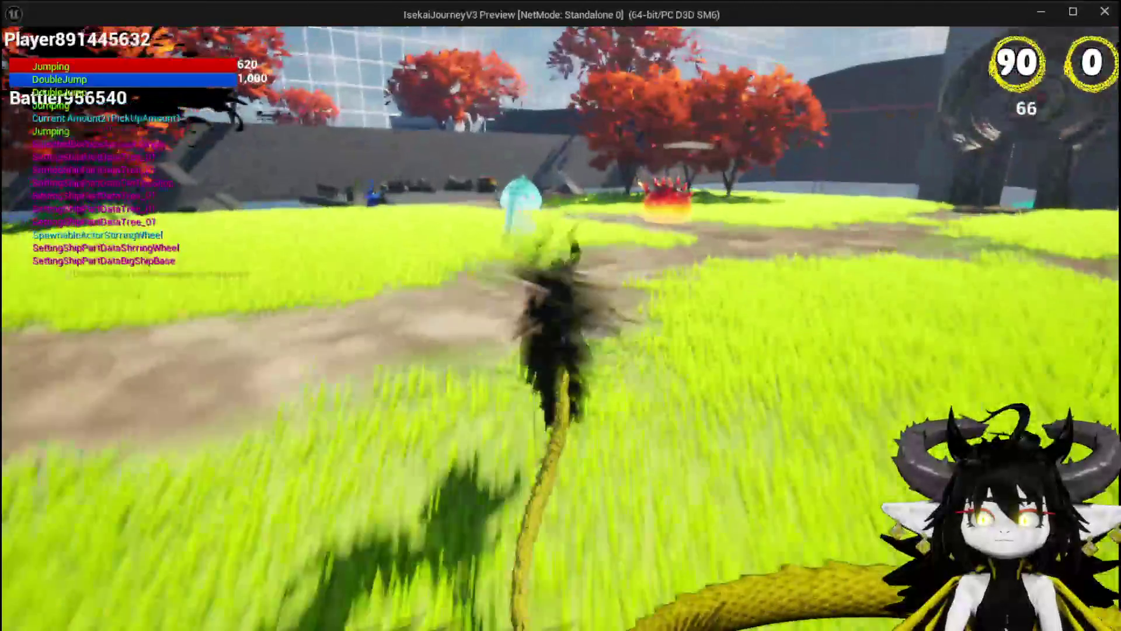
key(space)
key(space)
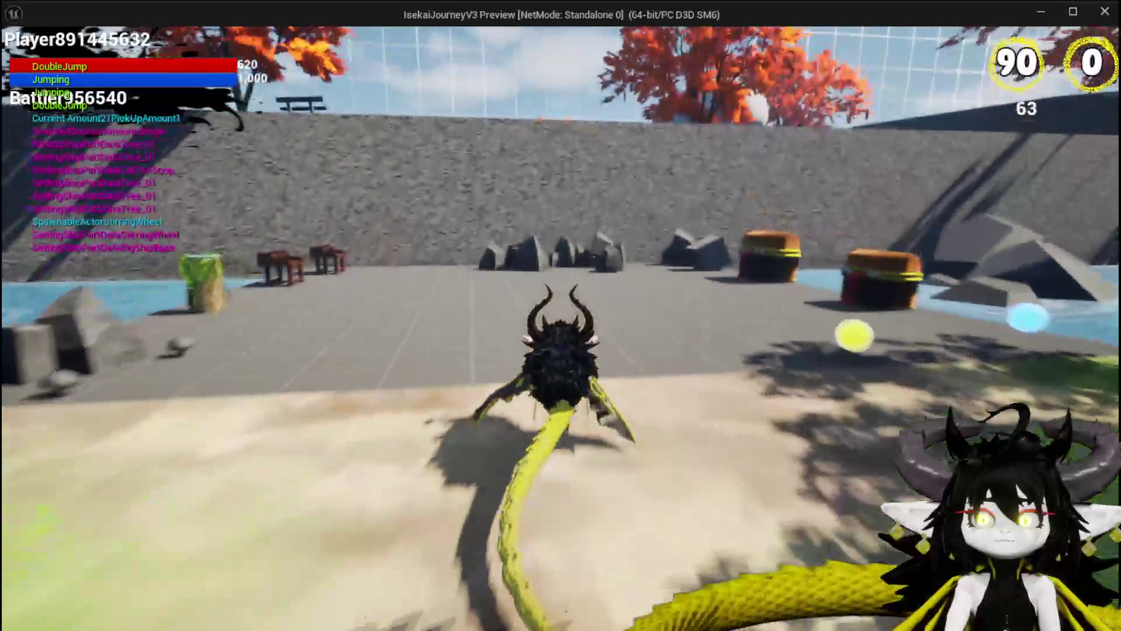
Double-jump and fly higher along the ledge to the orange trees, then end the preview.
key(space)
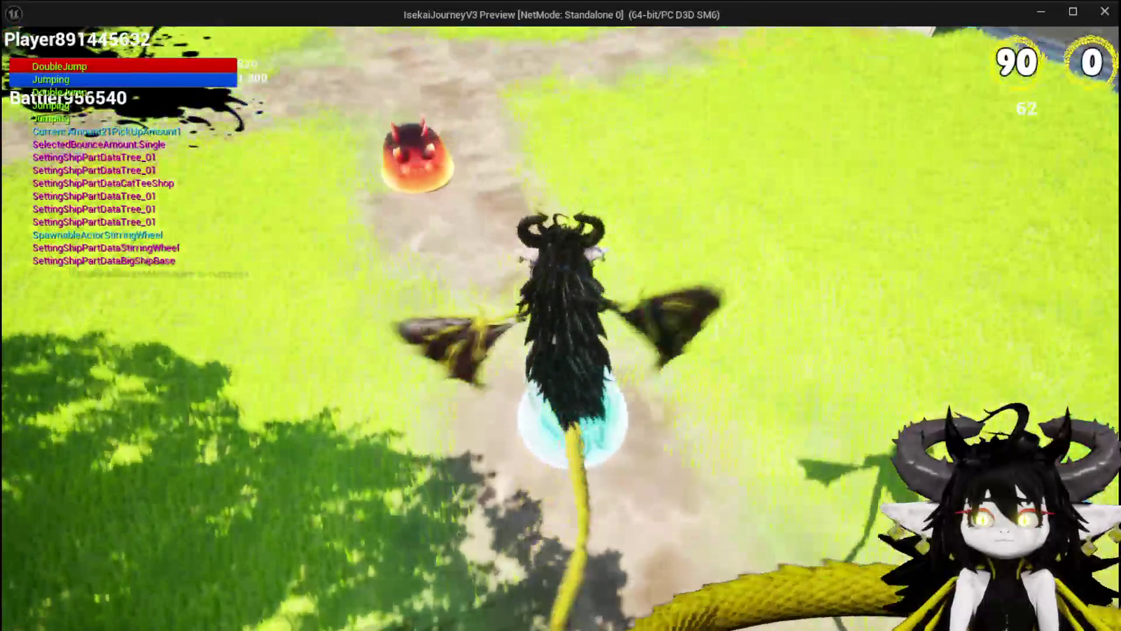
key(space)
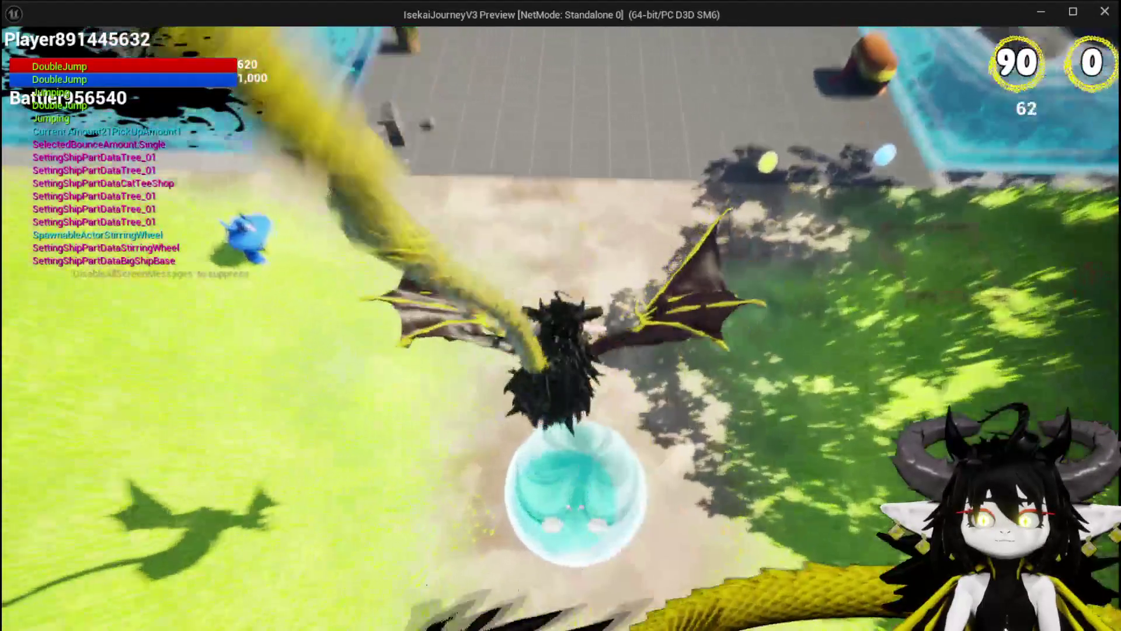
key(space)
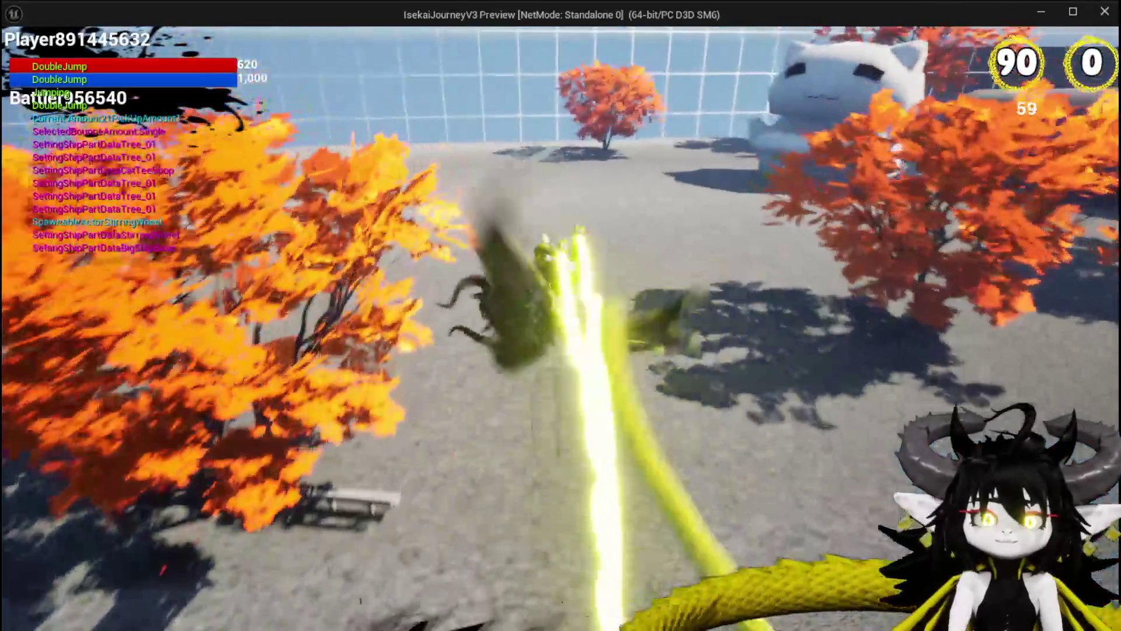
key(space)
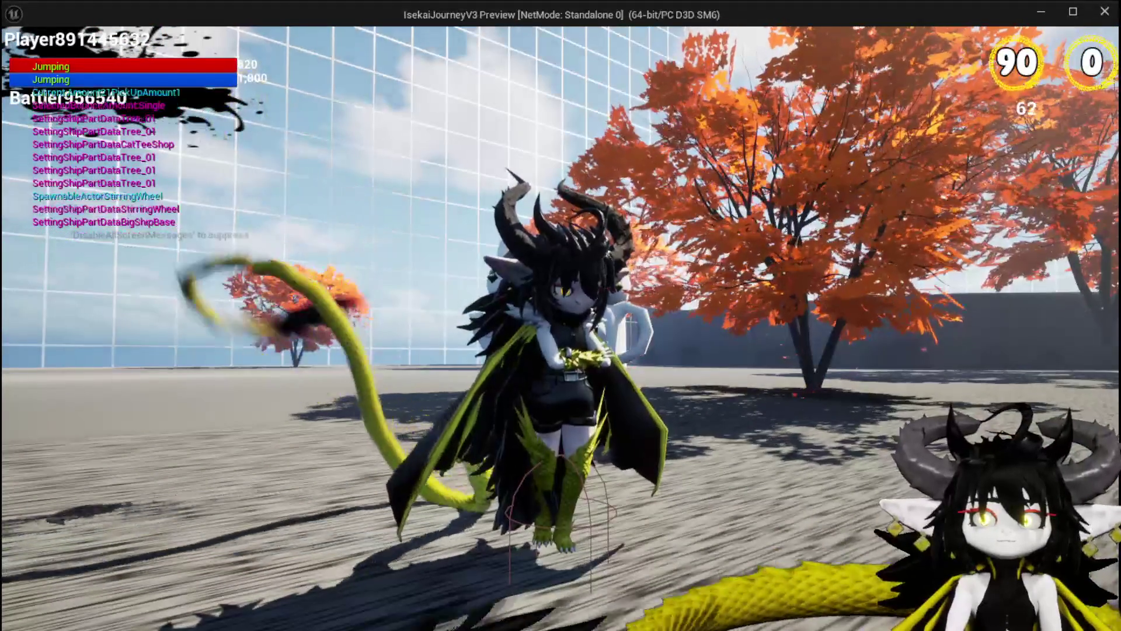
key(Escape)
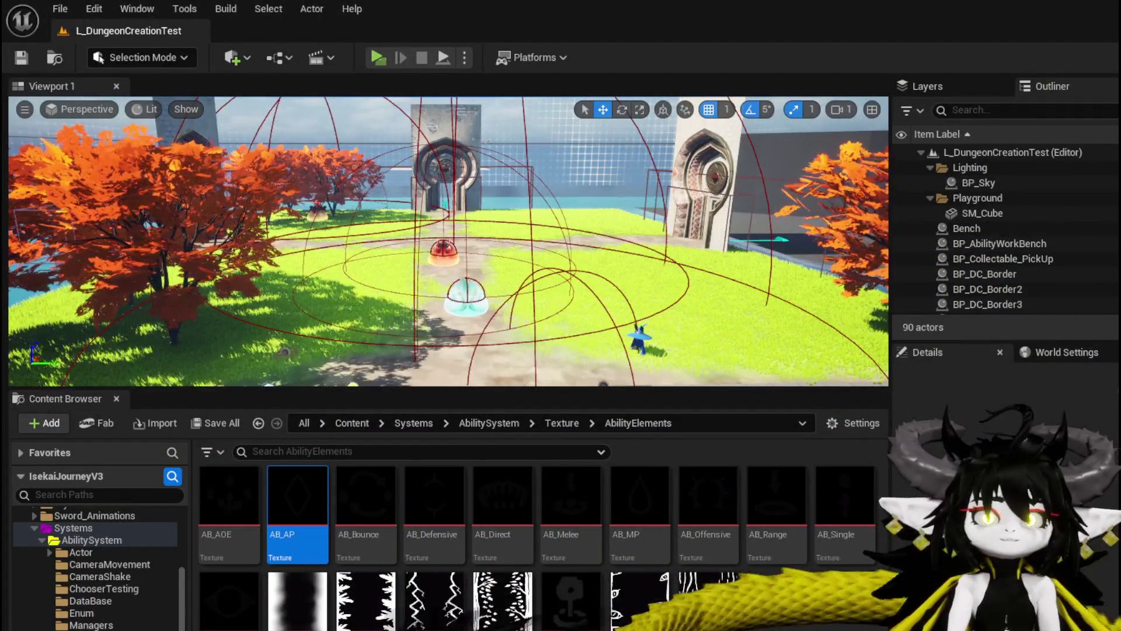
Save the L_DungeonCreationTest level from the toolbar.
click(21, 57)
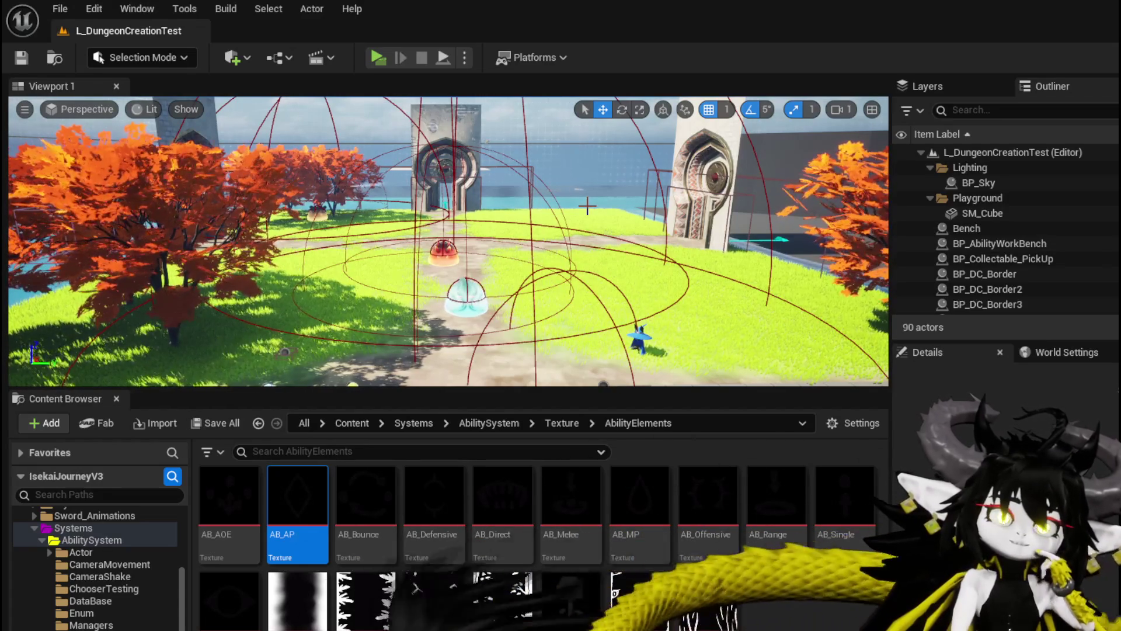
Fly the level camera in close to the red and blue slime pickups on the grassy path.
drag(587, 206, 634, 199)
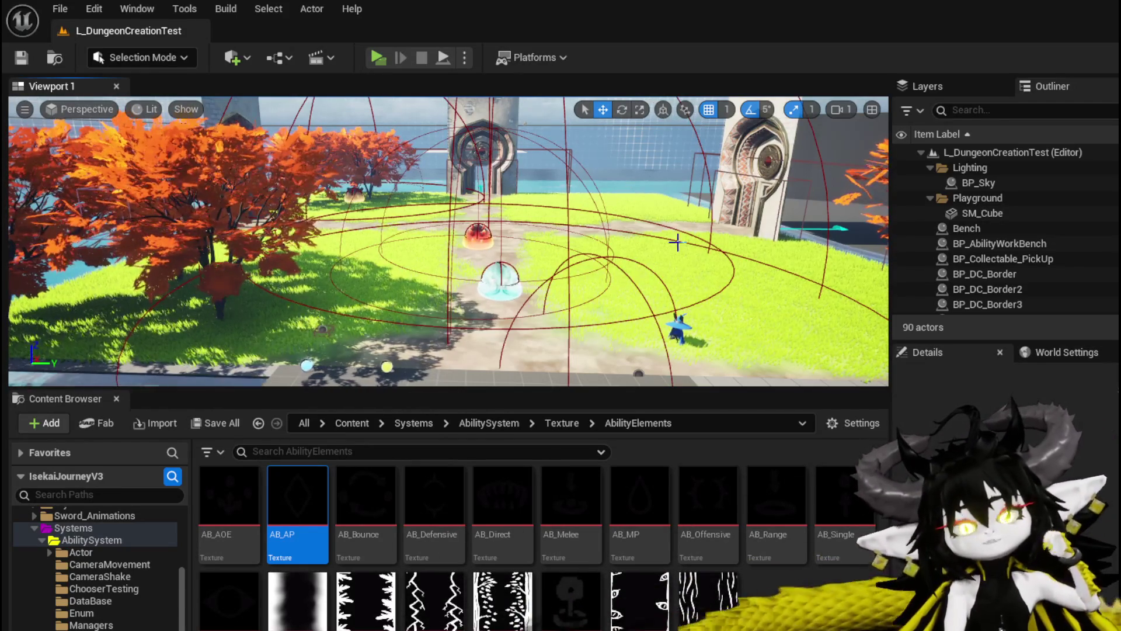
mouse_move(680, 257)
mouse_down()
mouse_move(525, 263)
mouse_move(491, 219)
mouse_move(350, 245)
mouse_move(455, 272)
mouse_move(490, 254)
mouse_move(490, 219)
mouse_move(490, 241)
mouse_move(455, 250)
mouse_move(442, 201)
mouse_move(500, 206)
mouse_move(503, 180)
mouse_move(486, 237)
mouse_move(477, 175)
mouse_up()
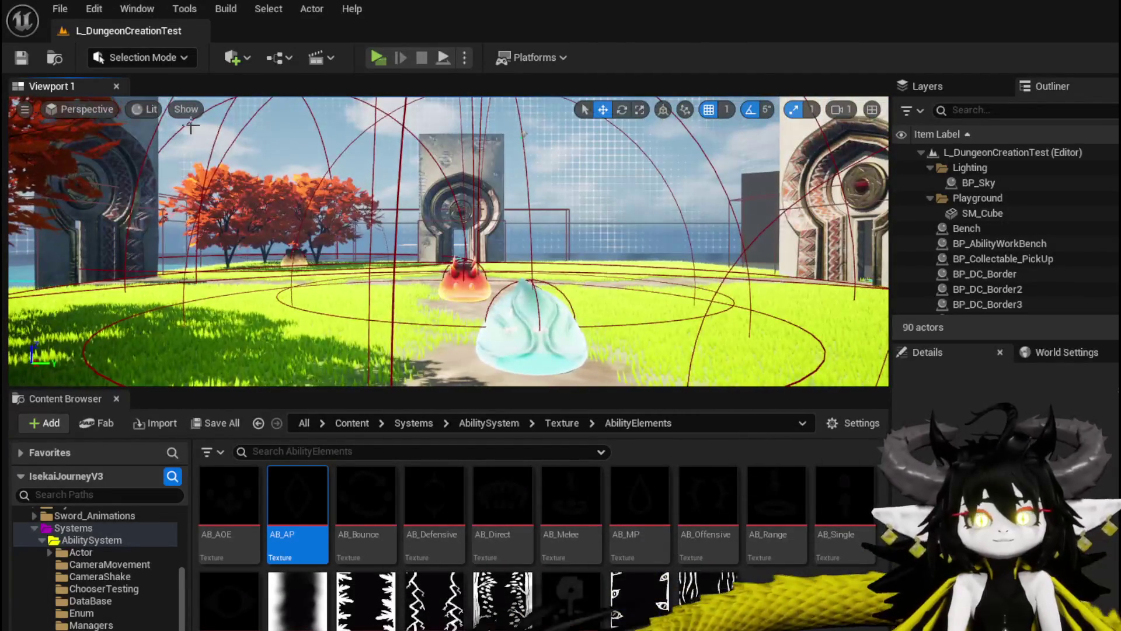
Save the level again with the slime pickups in view between the gates.
click(32, 56)
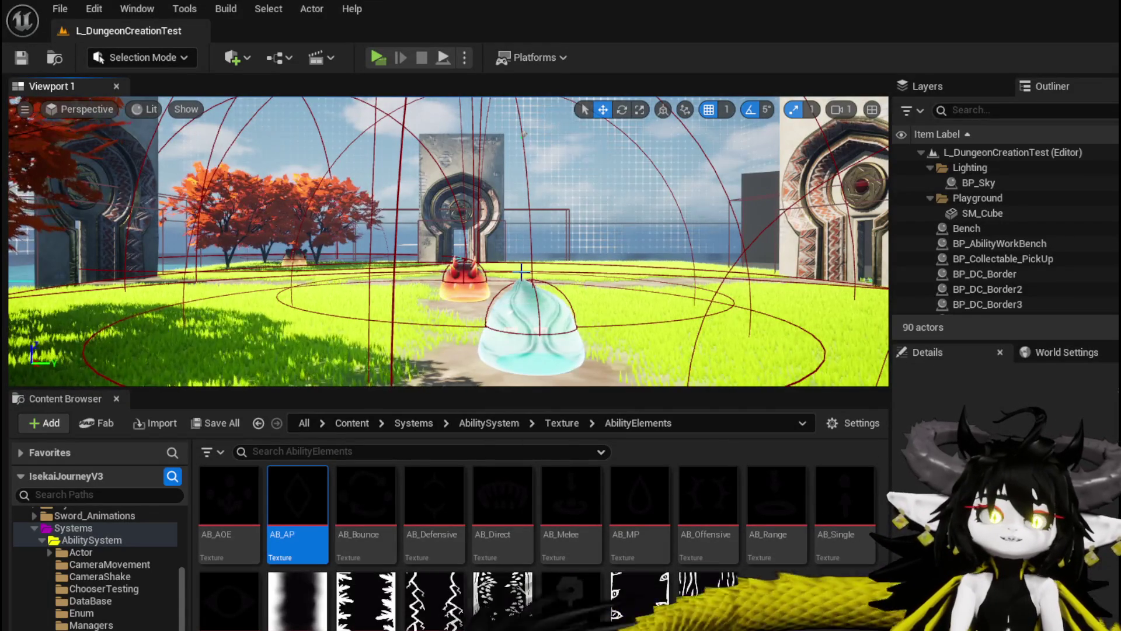